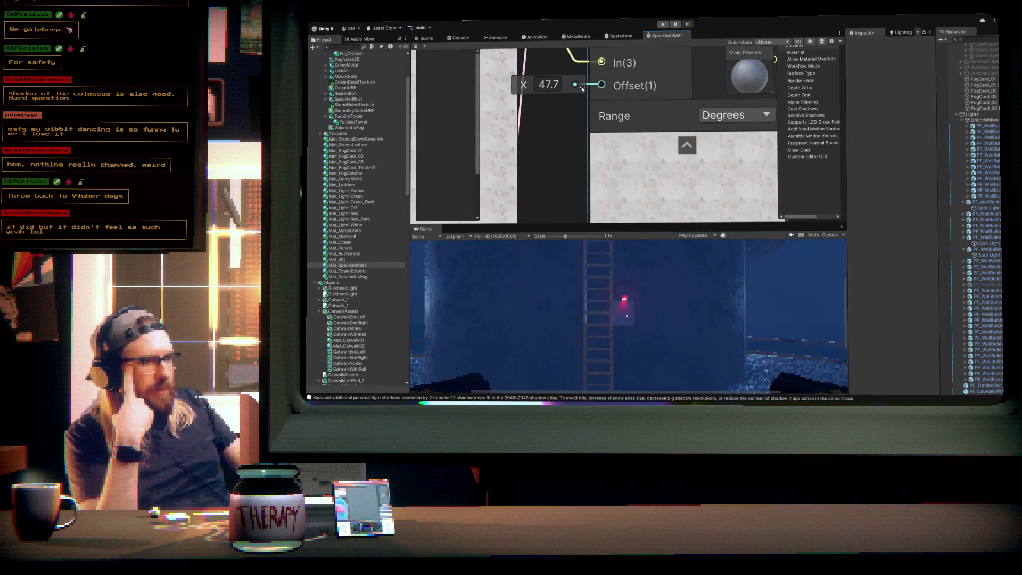
- Lower the SpeckledRust Hue Offset to 38.1, save the graph, and return to the Scene view
mouse_move(537, 83)
mouse_down()
mouse_move(492, 84)
mouse_move(512, 84)
mouse_up()
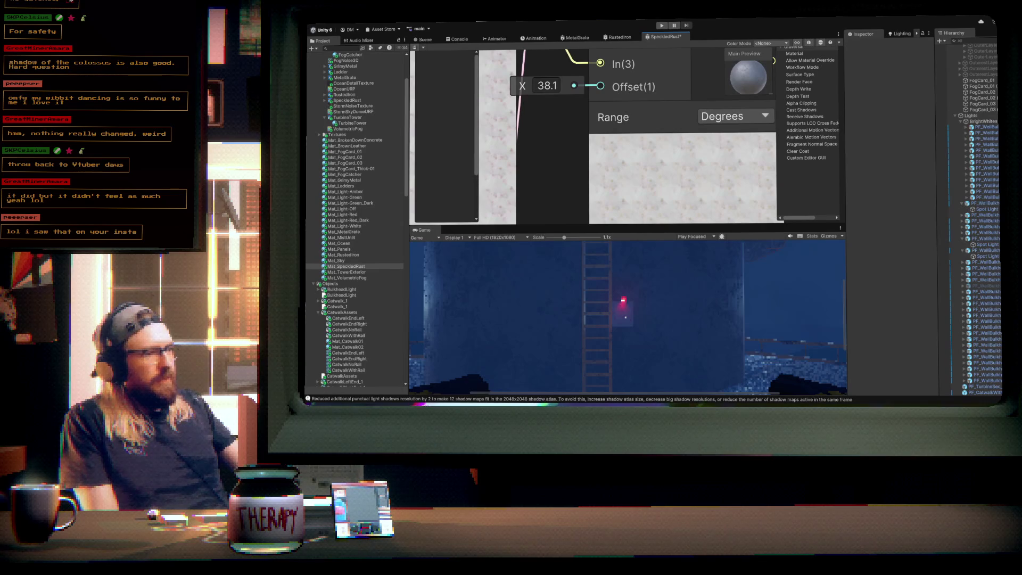
key(ctrl+s)
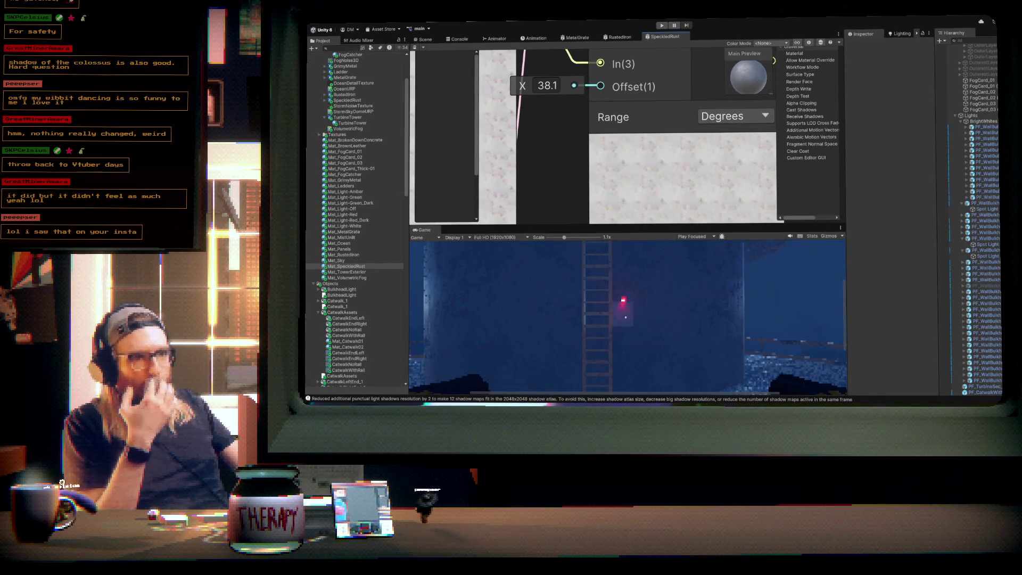
key(ctrl+1)
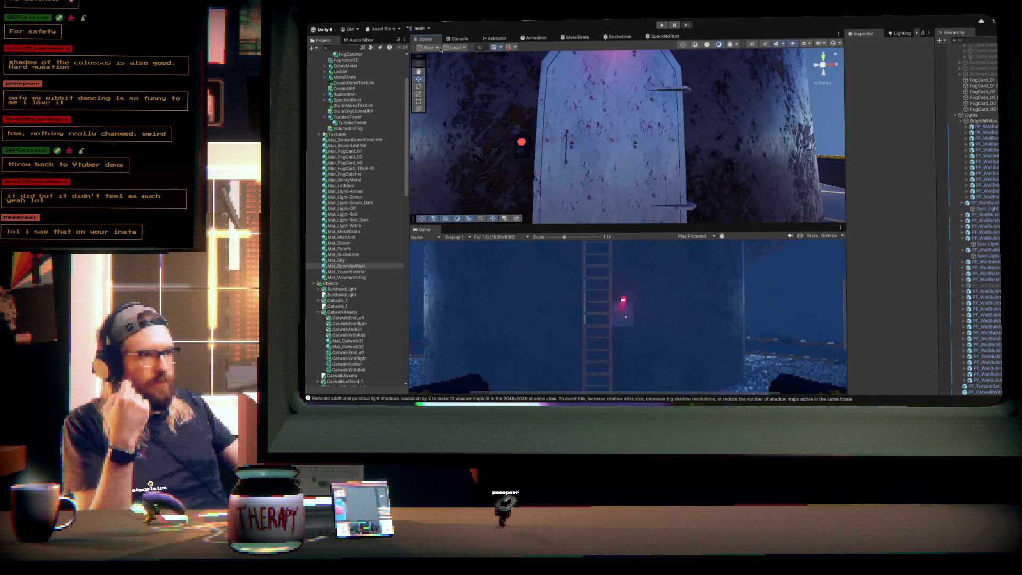
- Raise the SpeckledRust Hue Offset to about 72.5, save, and inspect the red-speckled wall
mouse_move(678, 134)
mouse_down()
mouse_move(660, 123)
mouse_move(571, 121)
mouse_move(657, 131)
mouse_up()
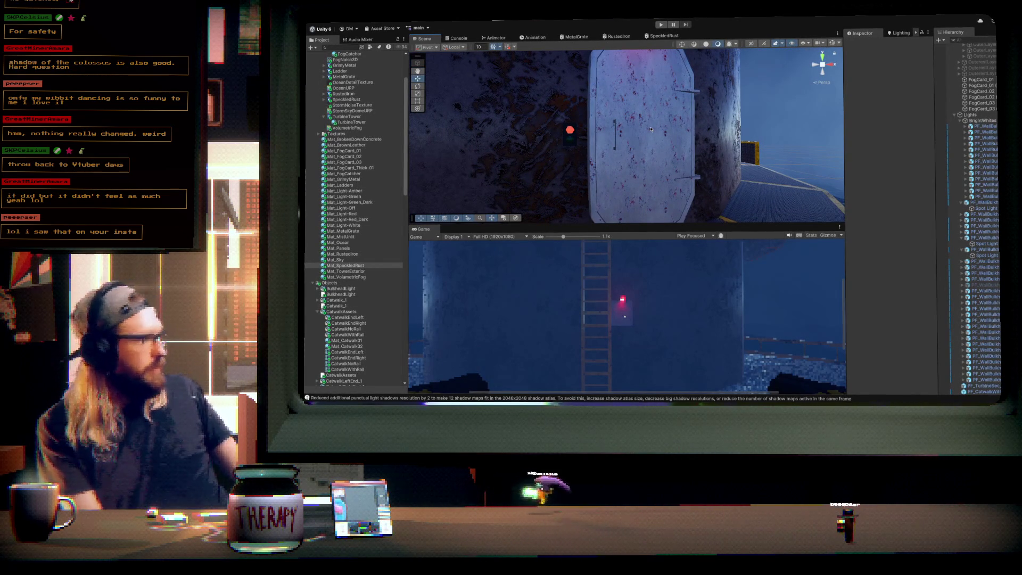
mouse_move(649, 129)
mouse_down()
mouse_move(642, 143)
mouse_move(639, 122)
mouse_move(667, 51)
mouse_up()
click(665, 36)
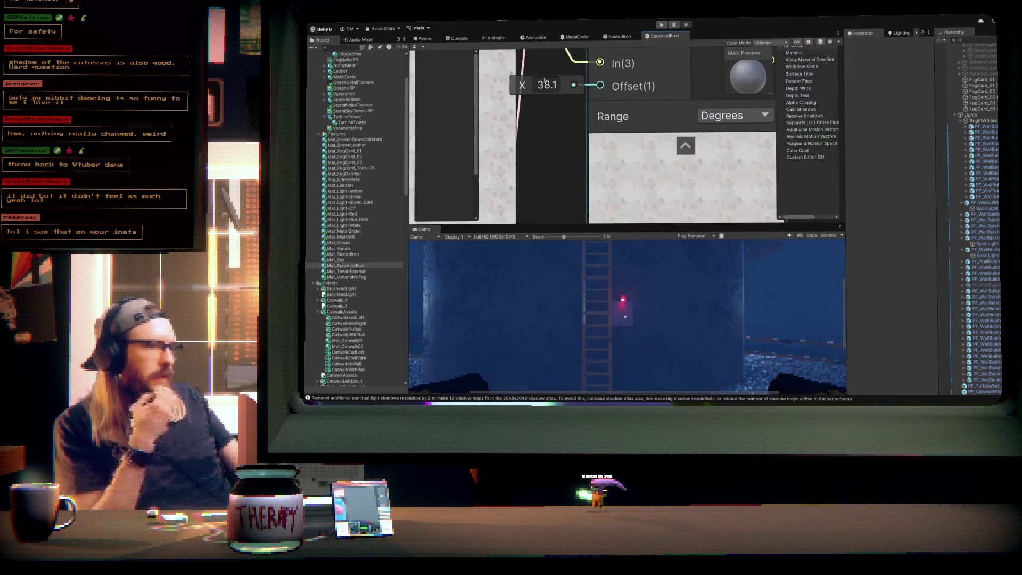
drag(563, 85, 585, 84)
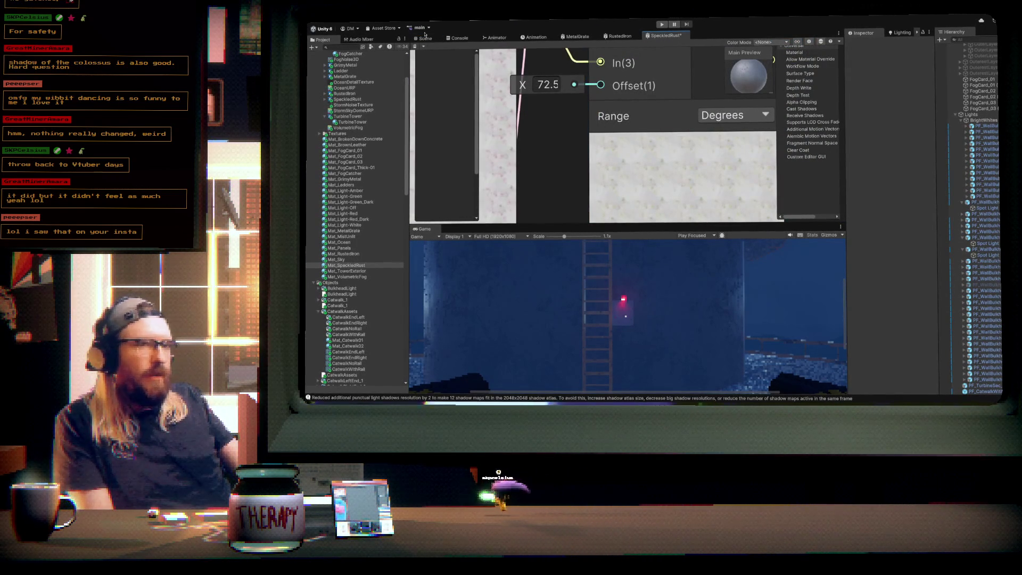
key(ctrl+s)
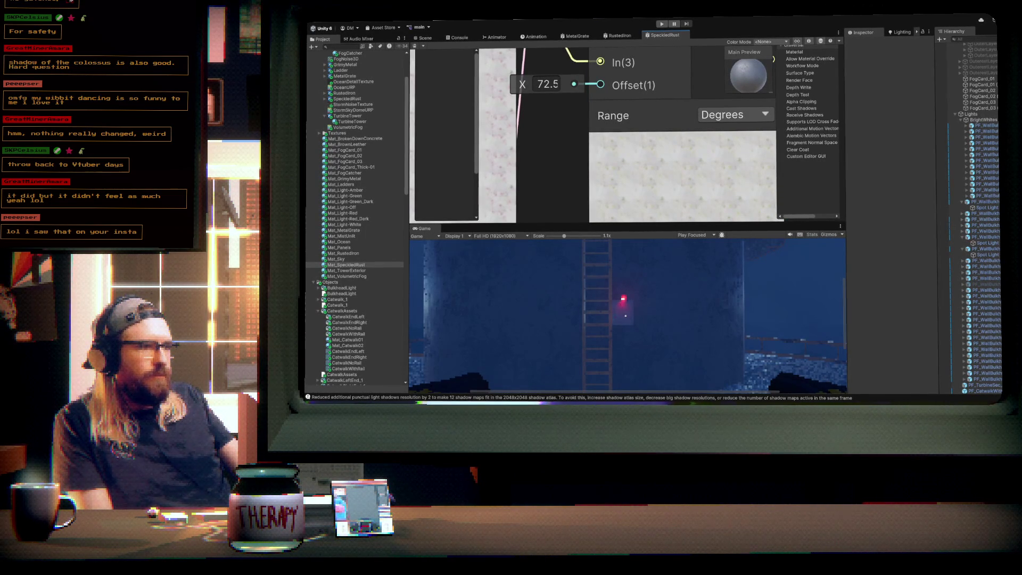
click(425, 38)
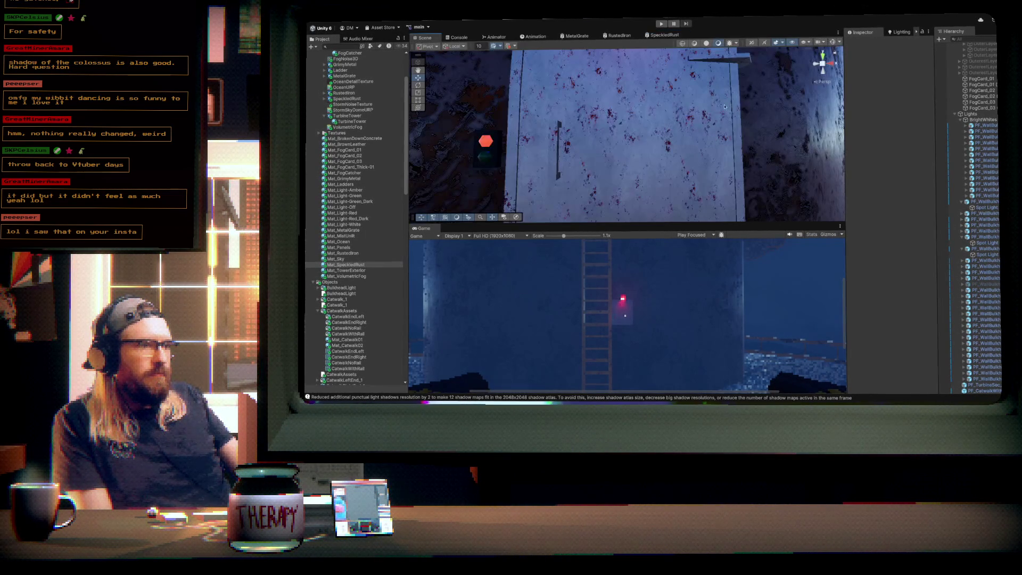
drag(655, 134, 634, 101)
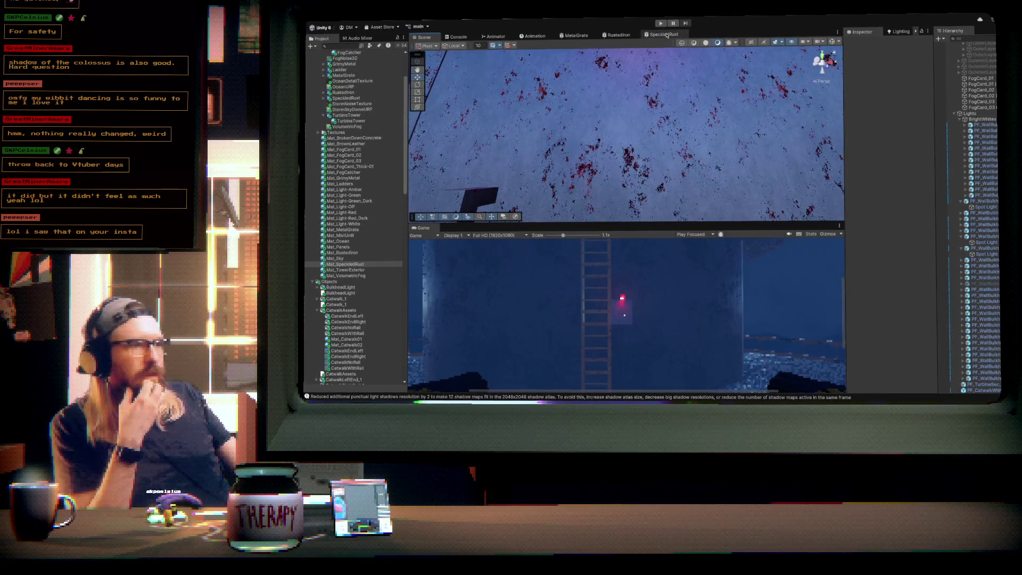
- Enter 38.1 as the Hue Offset and preview the speckled wall in the Scene view
click(665, 35)
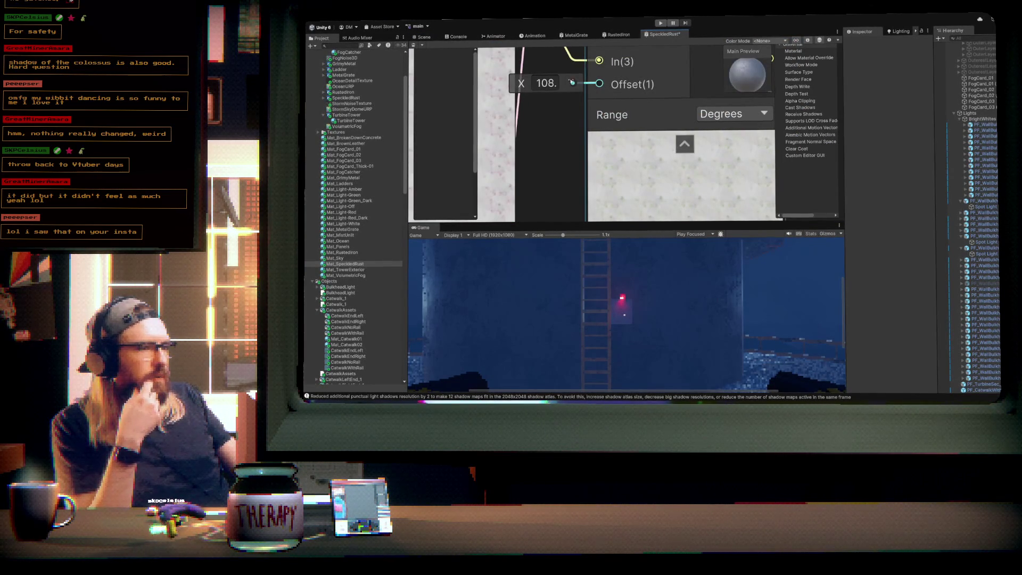
scroll(559, 83, down, 5)
scroll(543, 84, up, 3)
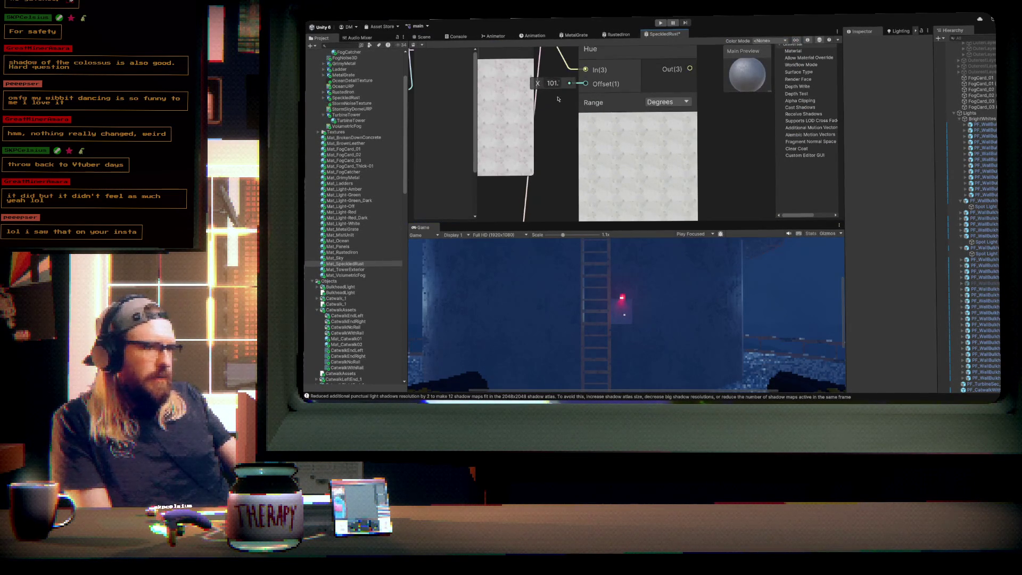
text(38.1)
key(Return)
scroll(726, 144, down, 6)
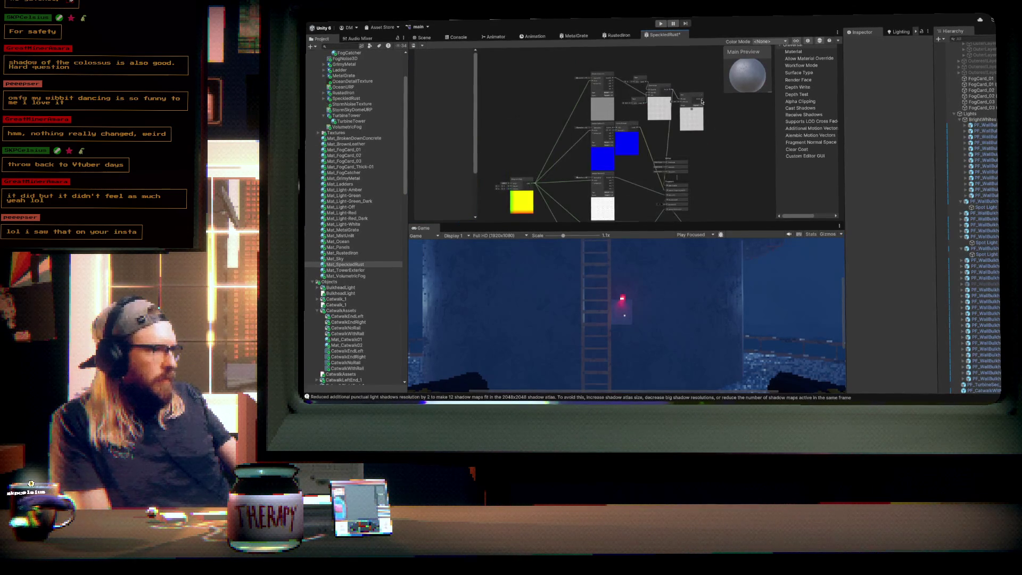
drag(664, 186, 668, 174)
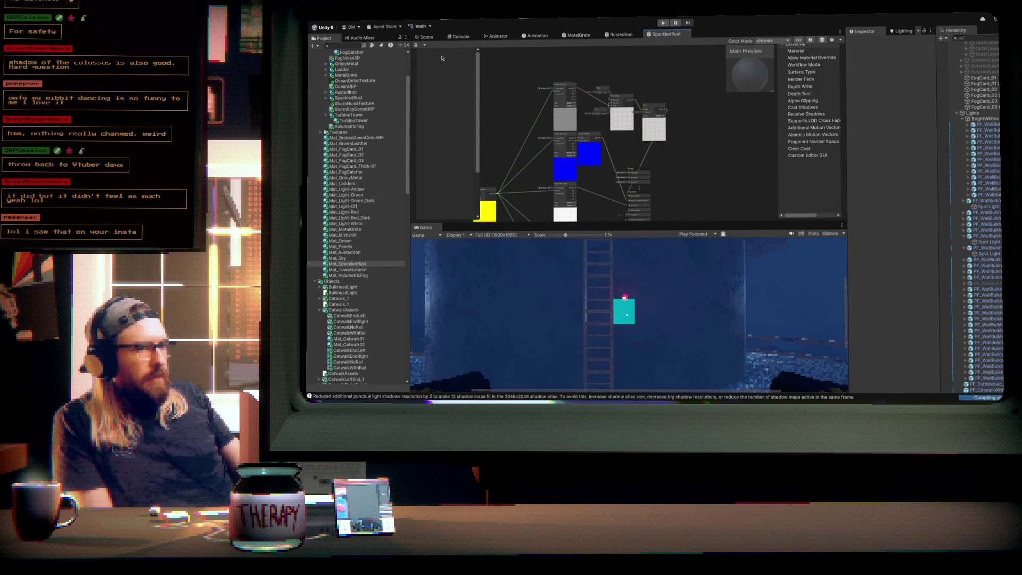
click(427, 38)
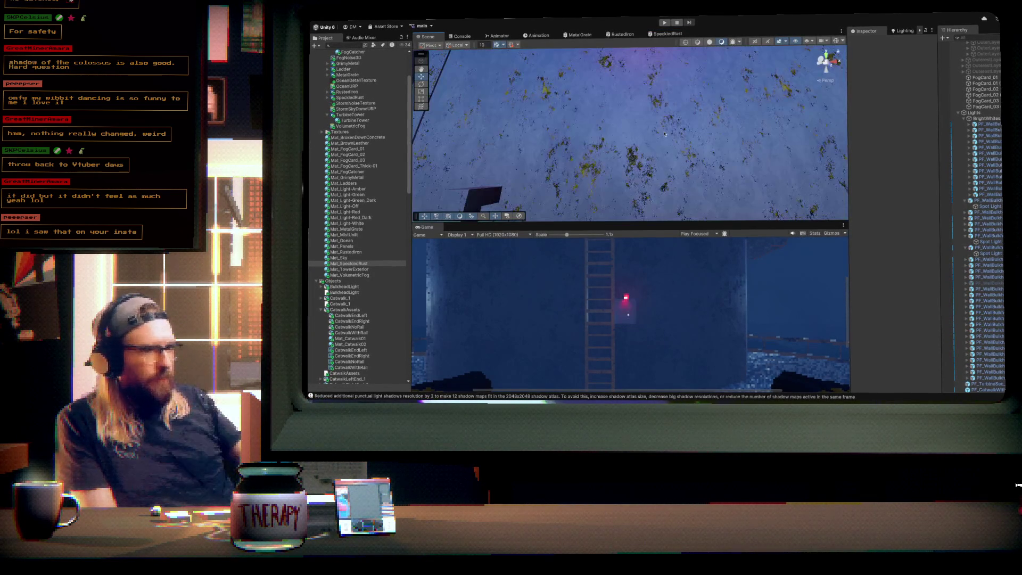
mouse_move(659, 129)
mouse_down()
mouse_move(671, 164)
mouse_move(690, 160)
mouse_up()
- Scrub the Hue Offset down to 17.4, save, and check the brownish wall
click(668, 34)
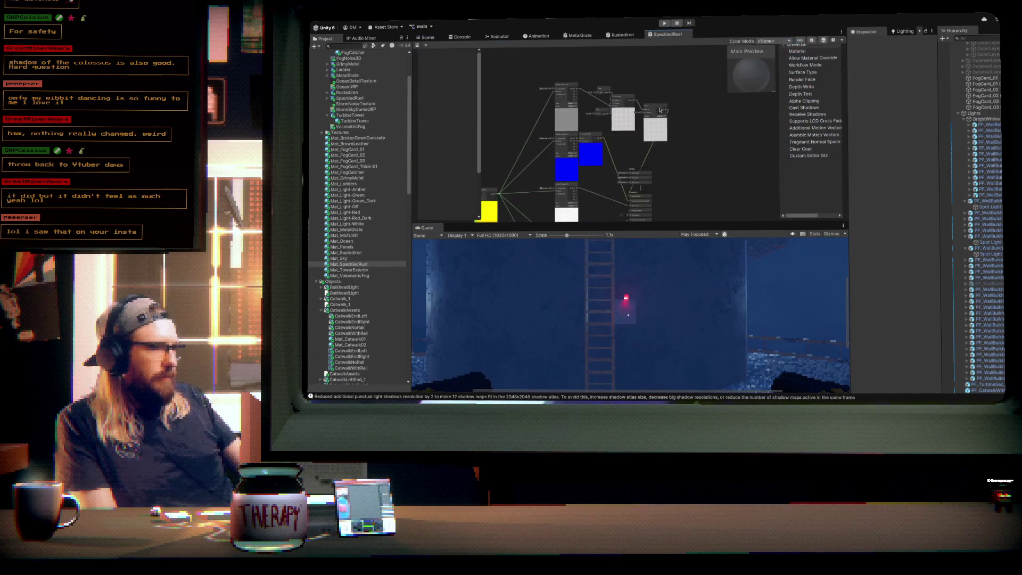
scroll(647, 149, up, 6)
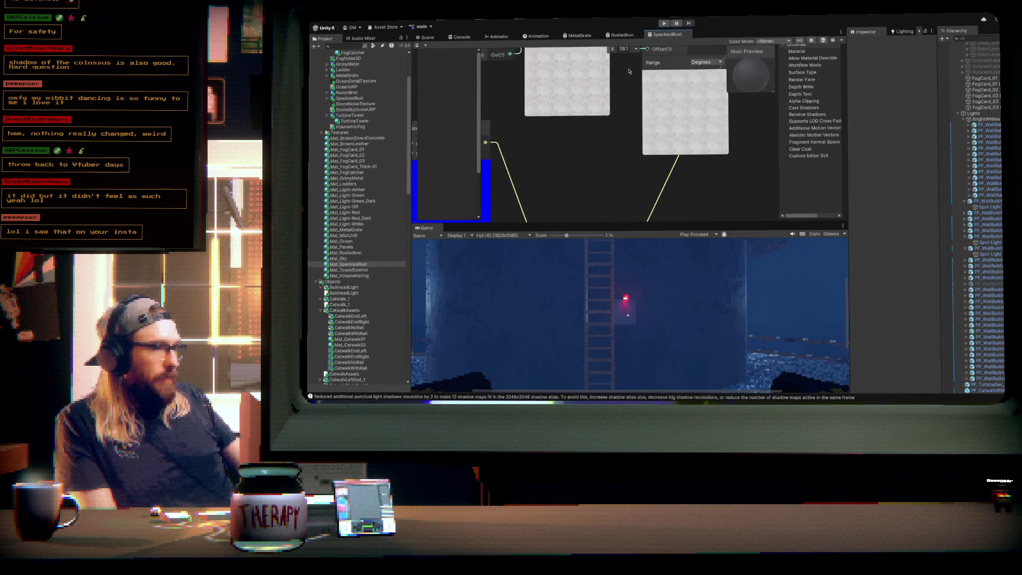
drag(600, 113, 585, 113)
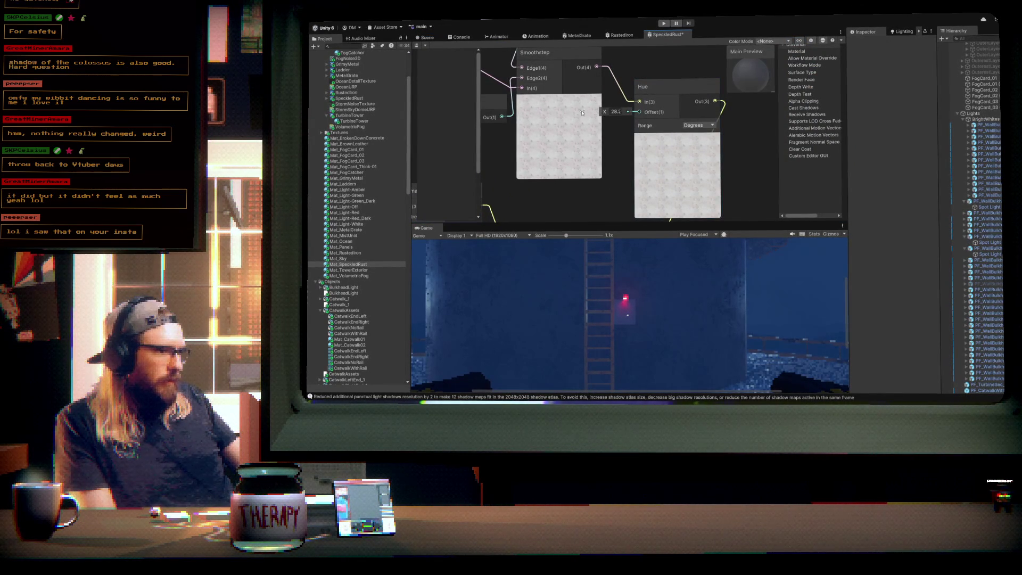
key(ctrl+s)
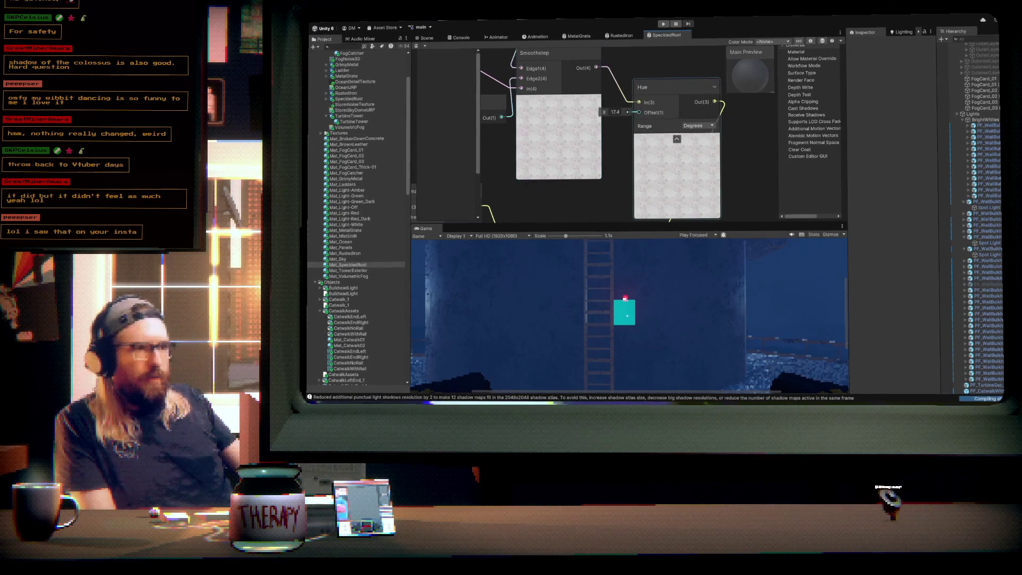
click(427, 38)
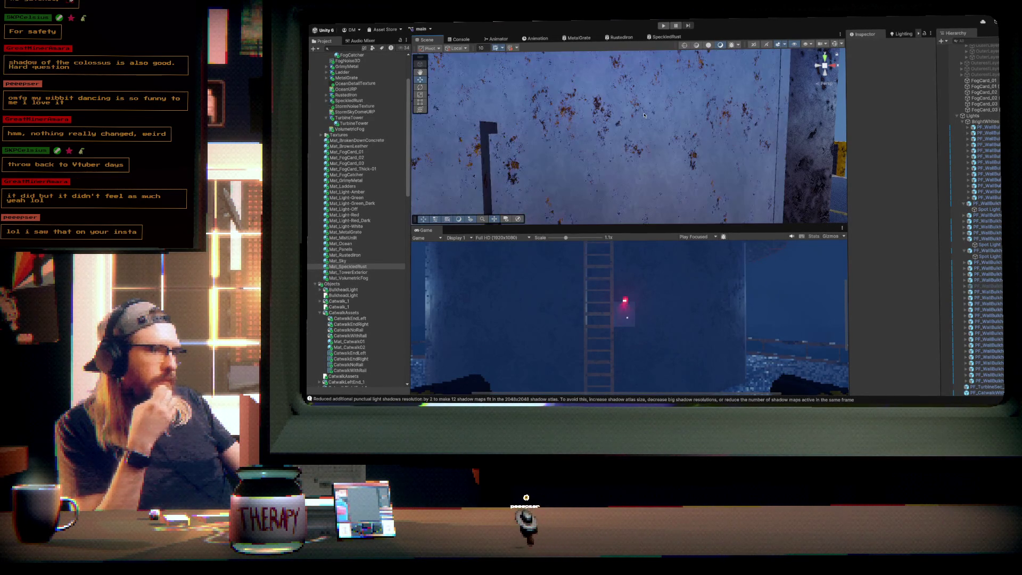
mouse_move(644, 116)
mouse_down()
mouse_move(610, 123)
mouse_move(607, 114)
mouse_move(661, 129)
mouse_move(672, 111)
mouse_move(674, 51)
mouse_up()
click(673, 36)
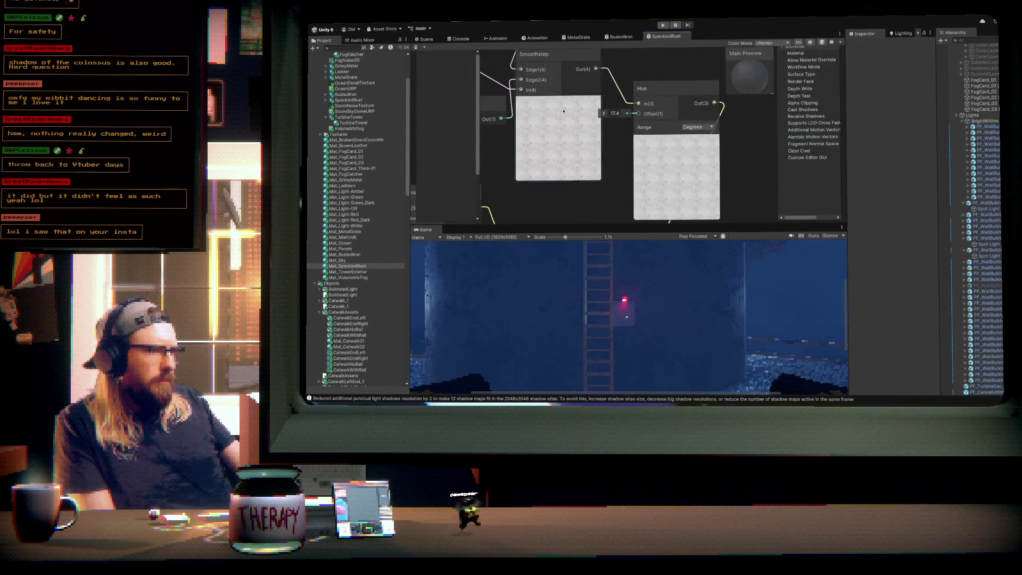
- Set the Smoothstep edge Floats to 0.1 (top) and 0.51 (bottom), save, and view the wall
drag(526, 76, 526, 76)
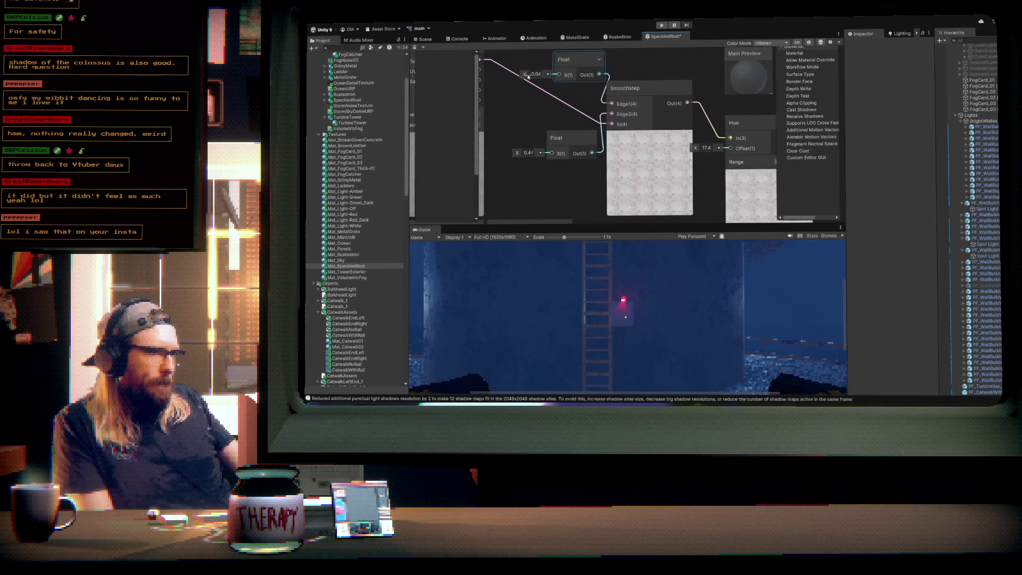
drag(518, 153, 518, 155)
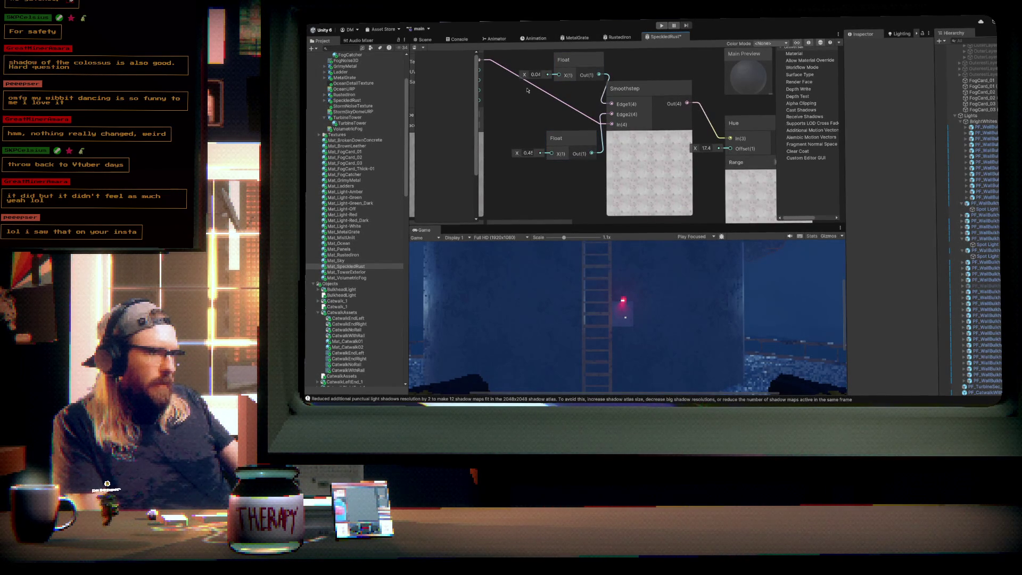
drag(525, 75, 525, 78)
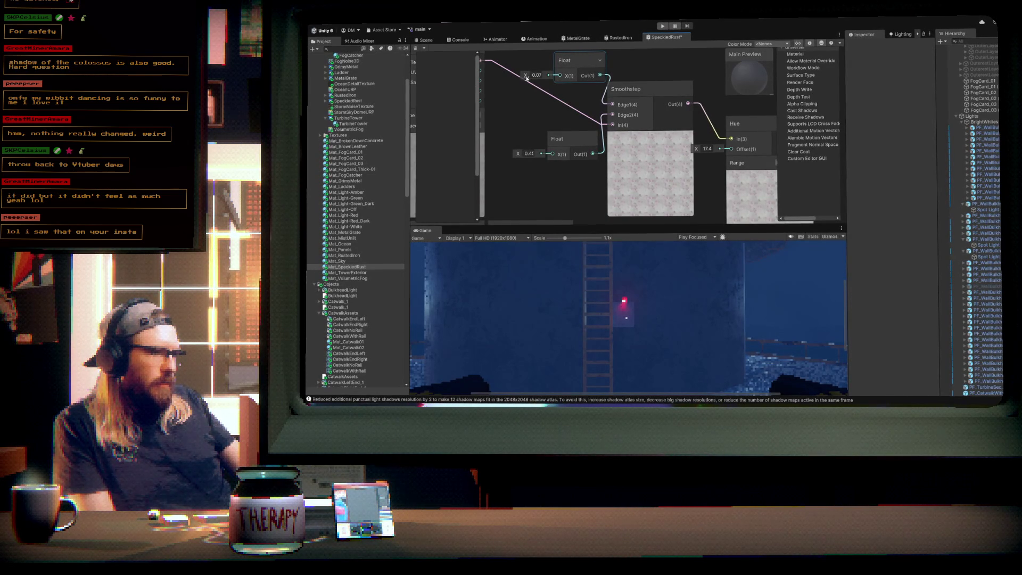
drag(527, 78, 528, 79)
mouse_move(641, 161)
mouse_down()
mouse_move(618, 144)
mouse_move(660, 125)
mouse_up()
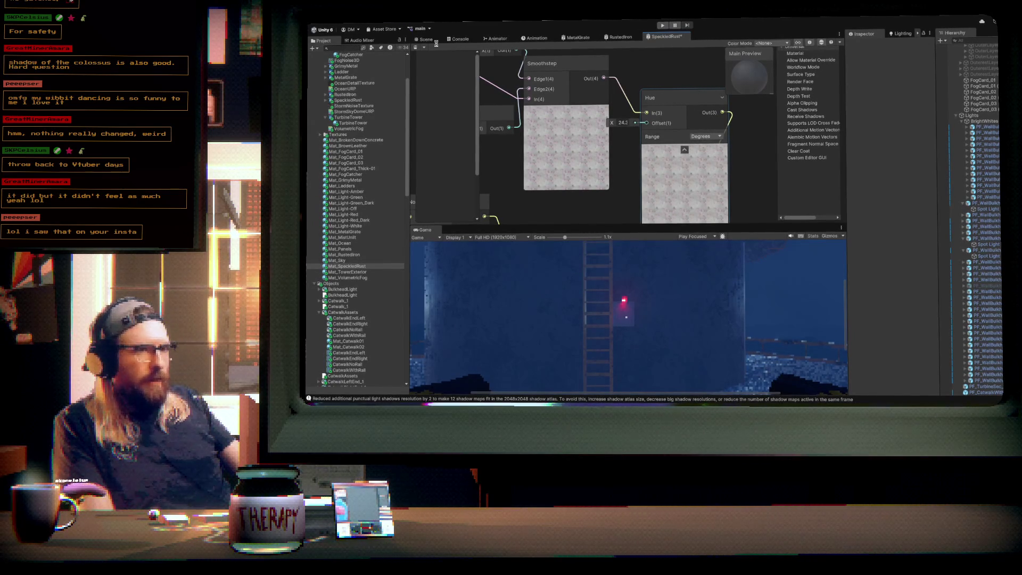
key(ctrl+s)
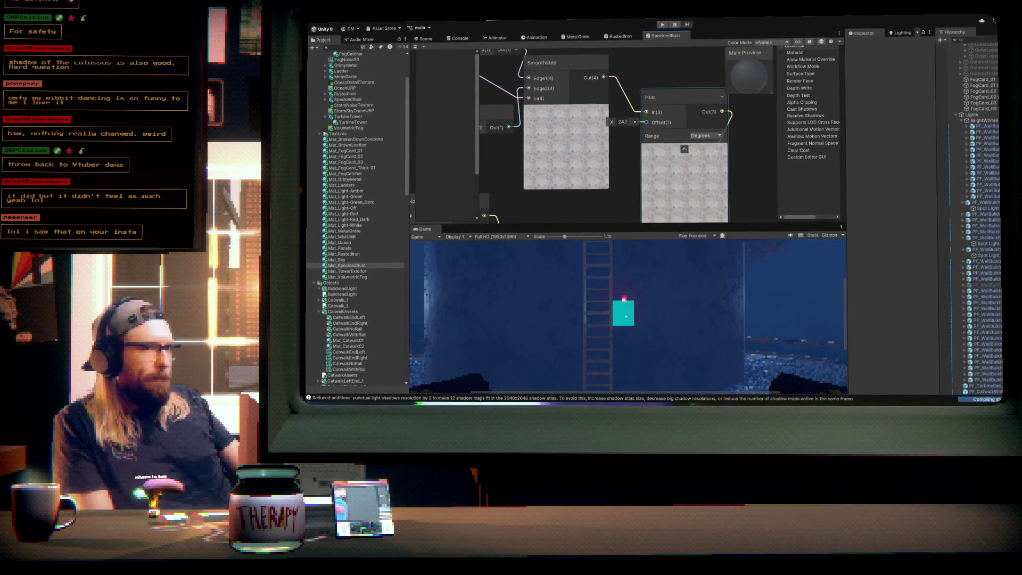
click(425, 38)
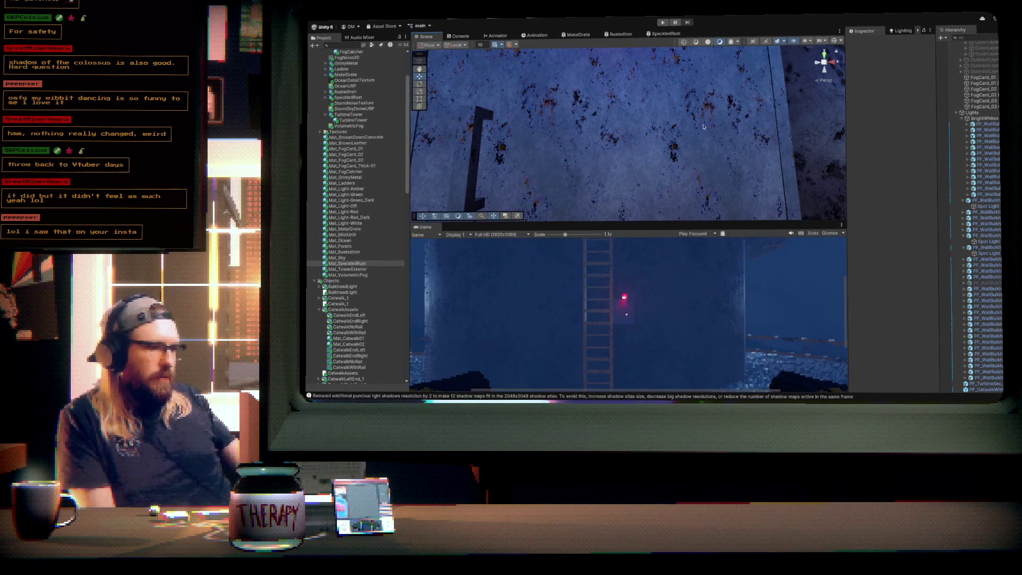
- Orbit and zoom around the tower and catwalk to inspect the rust, then return to SpeckledRust
drag(700, 126, 684, 104)
drag(611, 84, 665, 138)
scroll(665, 137, up, 10)
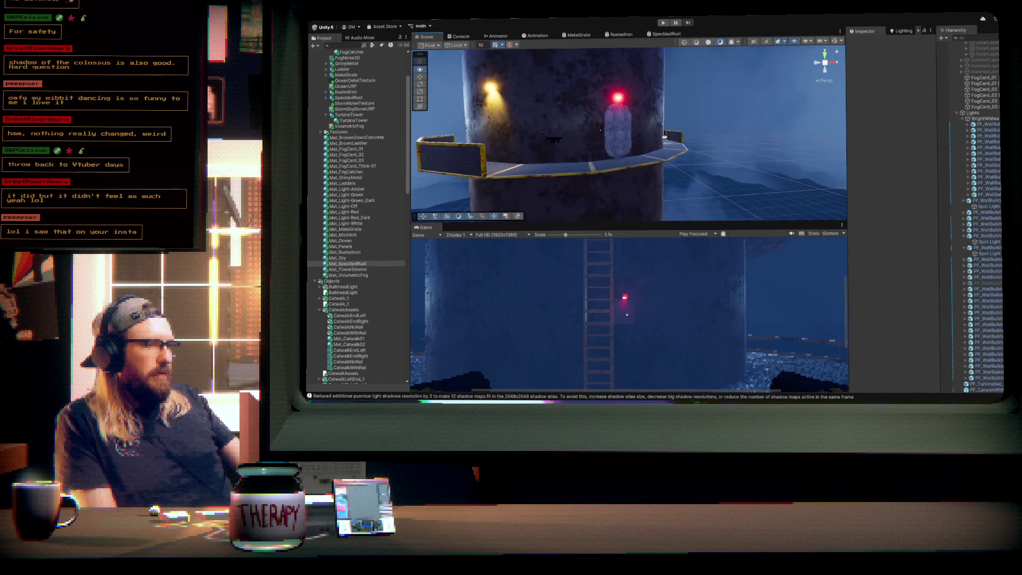
drag(659, 132, 649, 56)
click(662, 34)
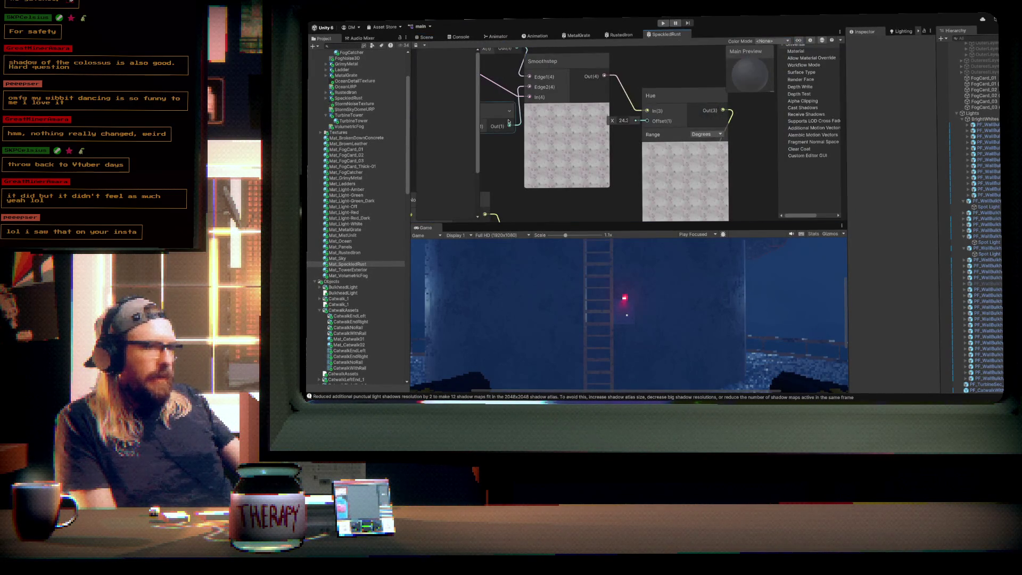
- Adjust the Smoothstep edge Floats to 0.12 and 0.34, then return to the Scene view
drag(499, 155, 580, 179)
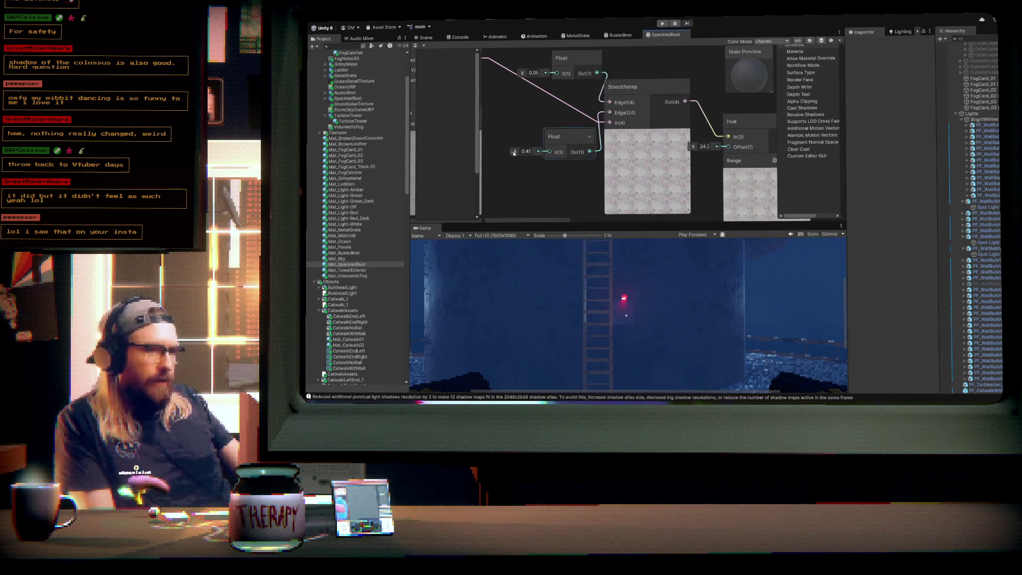
drag(514, 153, 509, 154)
drag(523, 74, 524, 75)
drag(513, 154, 514, 153)
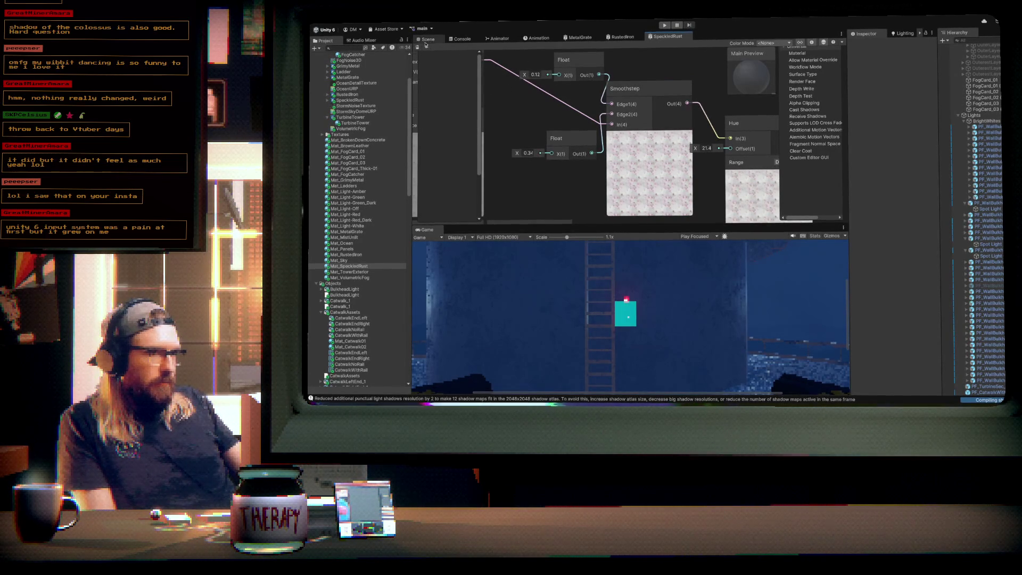
click(428, 40)
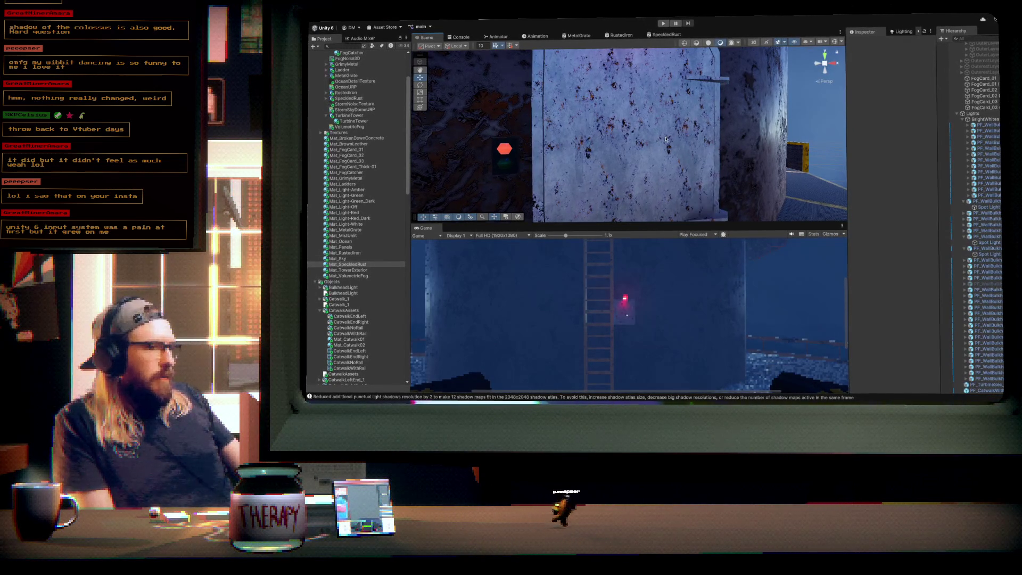
- Zoom and orbit in on the rust-speckled tower wall, then select PF_TurbineSec_Doorway
scroll(663, 149, up, 5)
scroll(613, 134, up, 5)
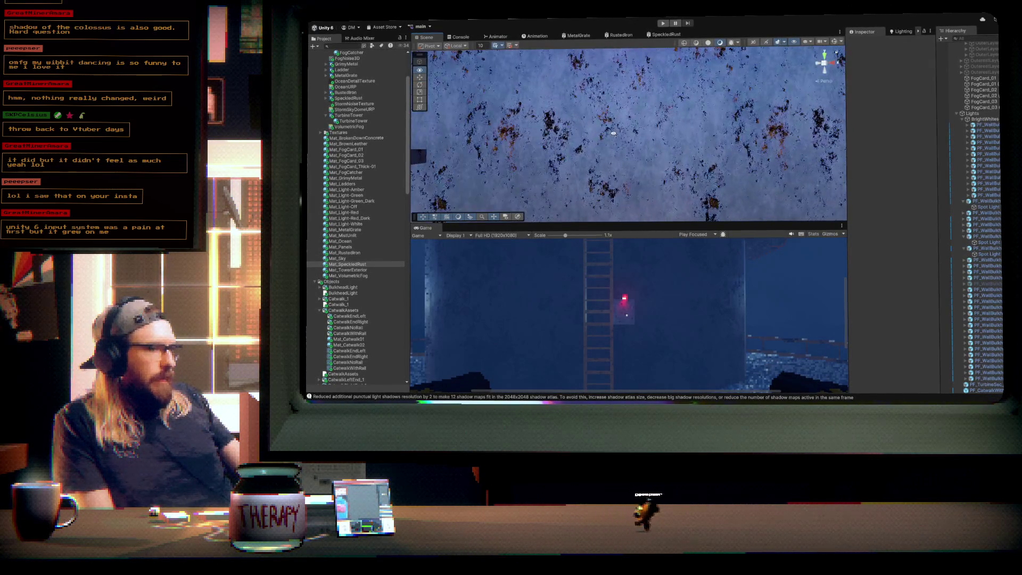
scroll(564, 133, down, 10)
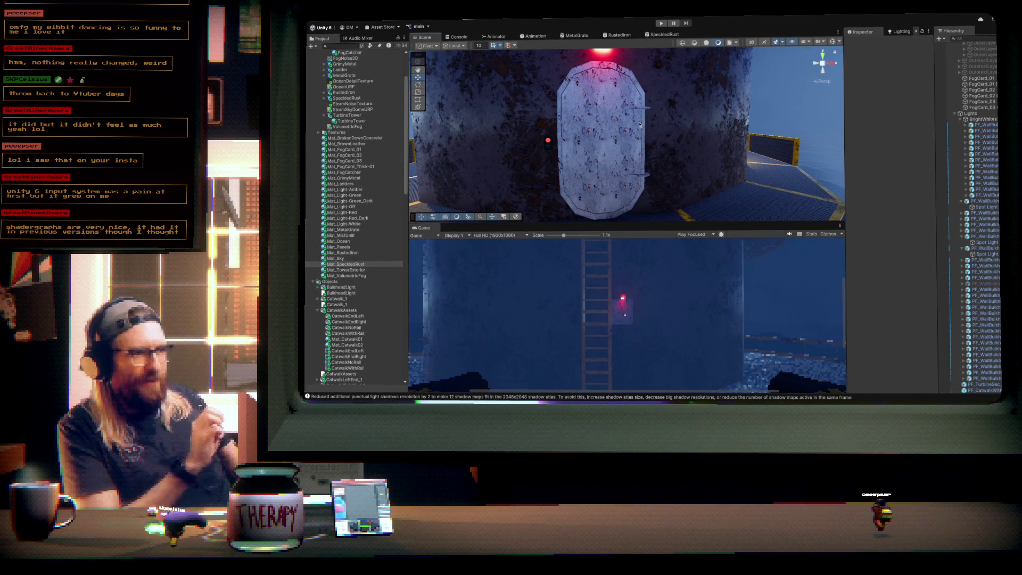
scroll(640, 124, up, 5)
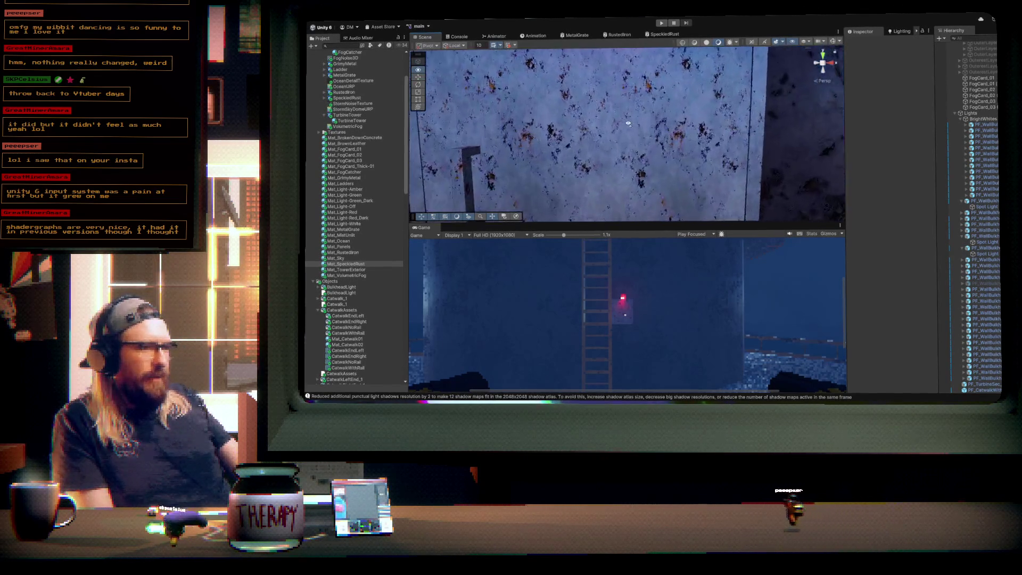
scroll(629, 123, up, 5)
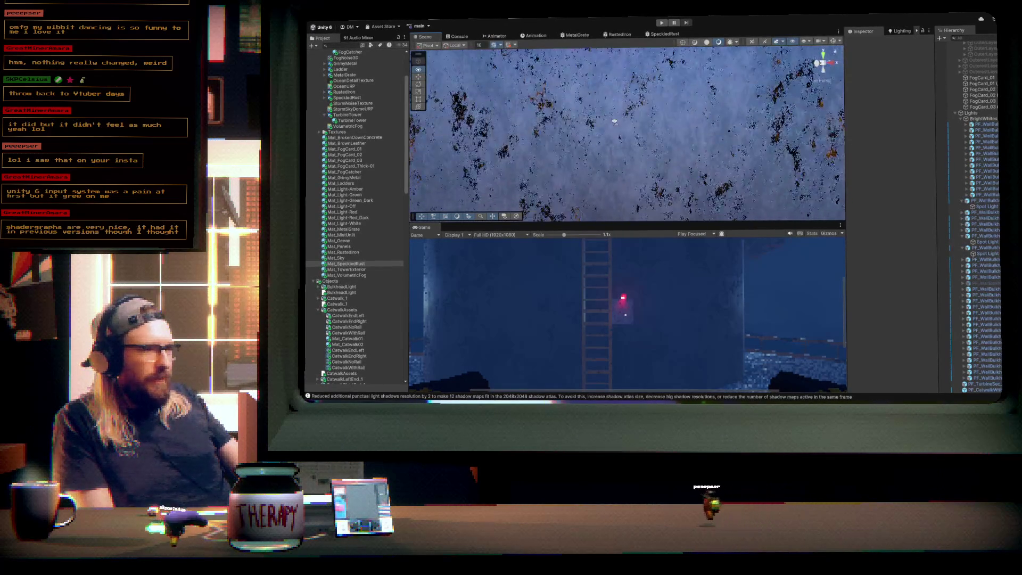
scroll(629, 123, up, 5)
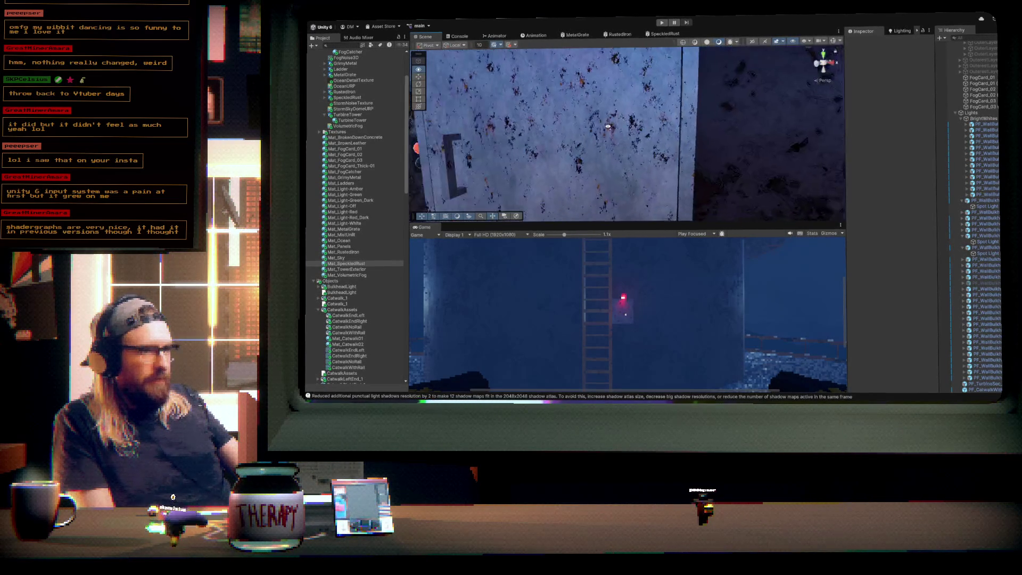
mouse_move(613, 133)
mouse_down()
mouse_move(663, 128)
mouse_move(668, 104)
mouse_move(599, 119)
mouse_move(642, 120)
mouse_up()
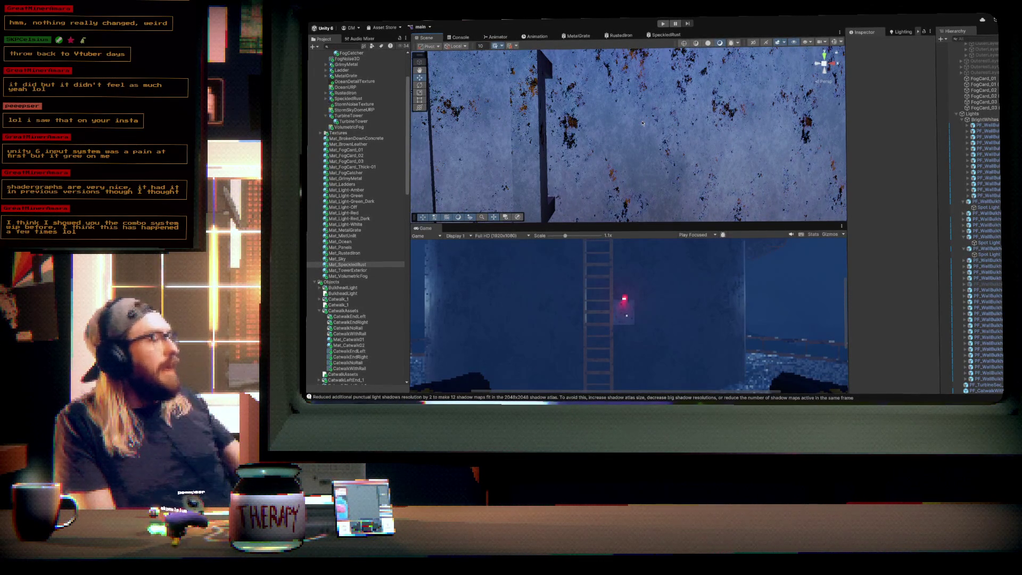
click(682, 104)
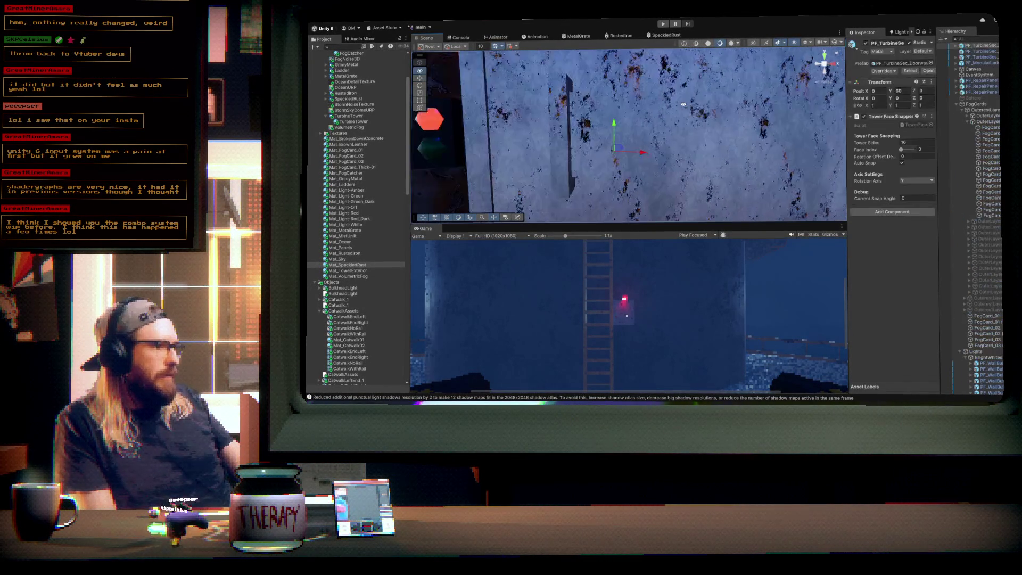
- Frame PF_TurbineSec_Doorway and orbit around it to view it from several angles
drag(694, 105, 690, 112)
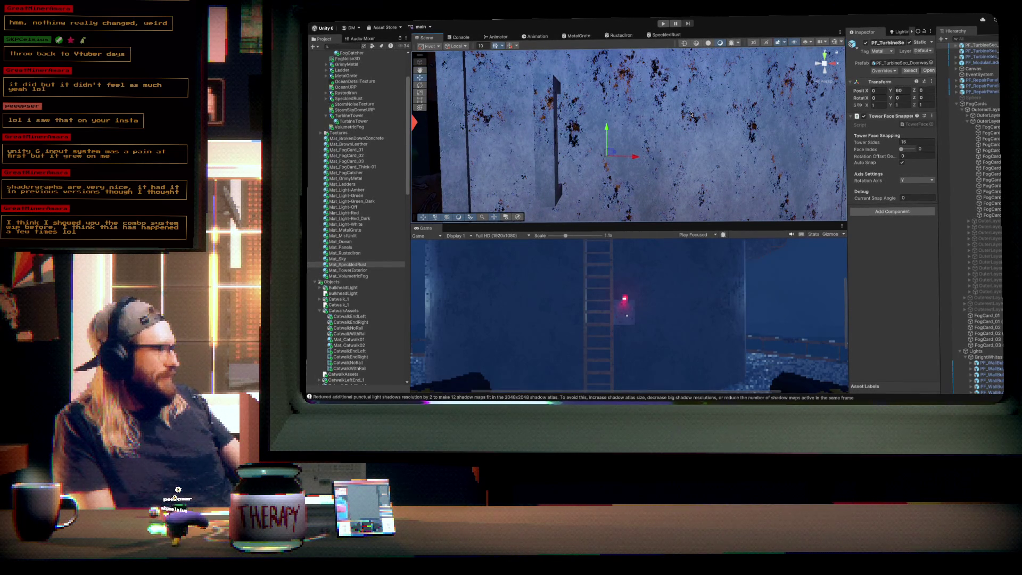
mouse_move(677, 122)
mouse_down()
mouse_move(644, 118)
mouse_move(656, 120)
mouse_up()
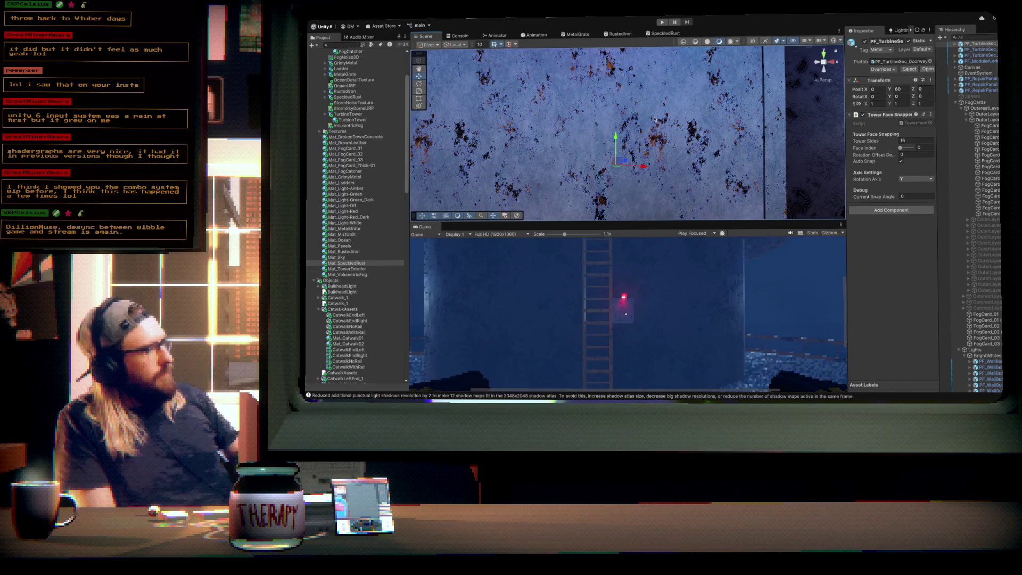
key(f)
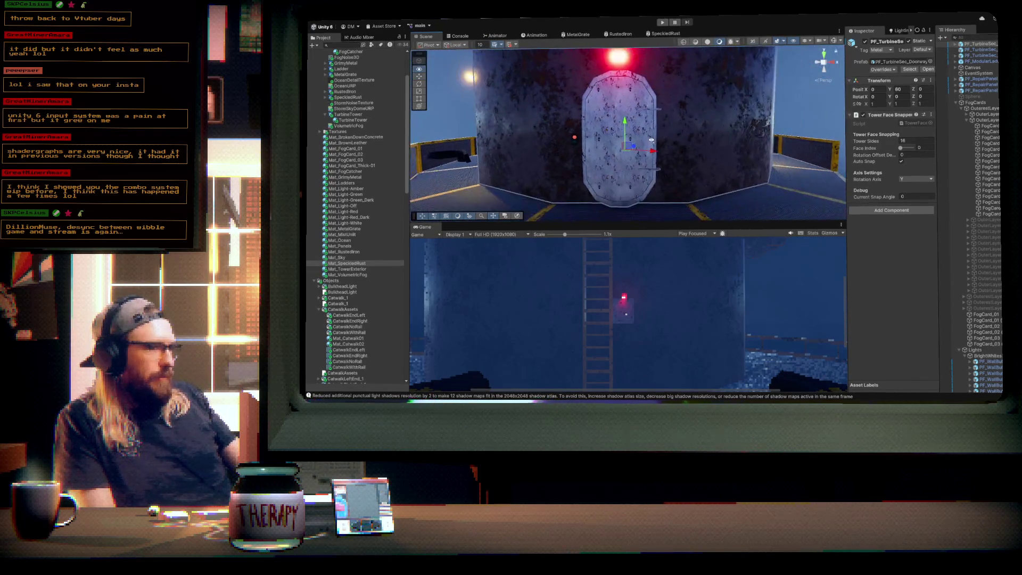
drag(672, 131, 672, 137)
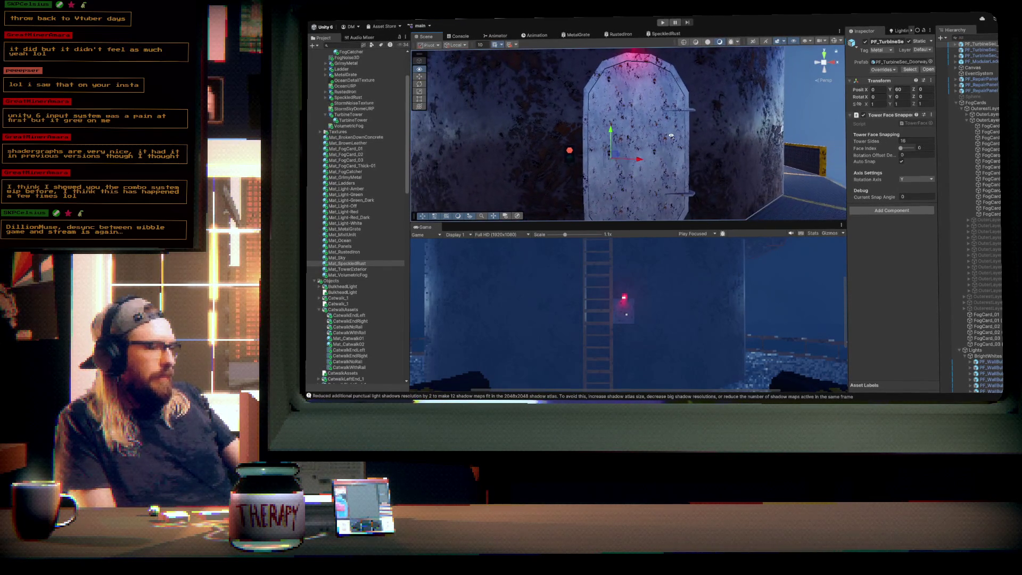
click(663, 33)
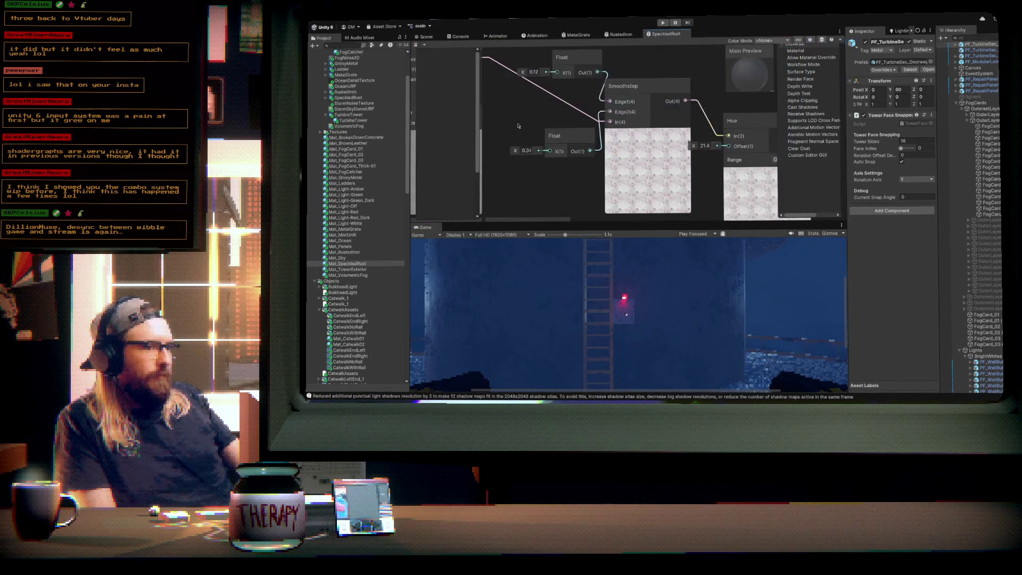
- Set the Tiling And Offset tiling to 3 by 3, save the graph, and return to the Scene view
scroll(598, 125, up, 3)
scroll(598, 125, down, 3)
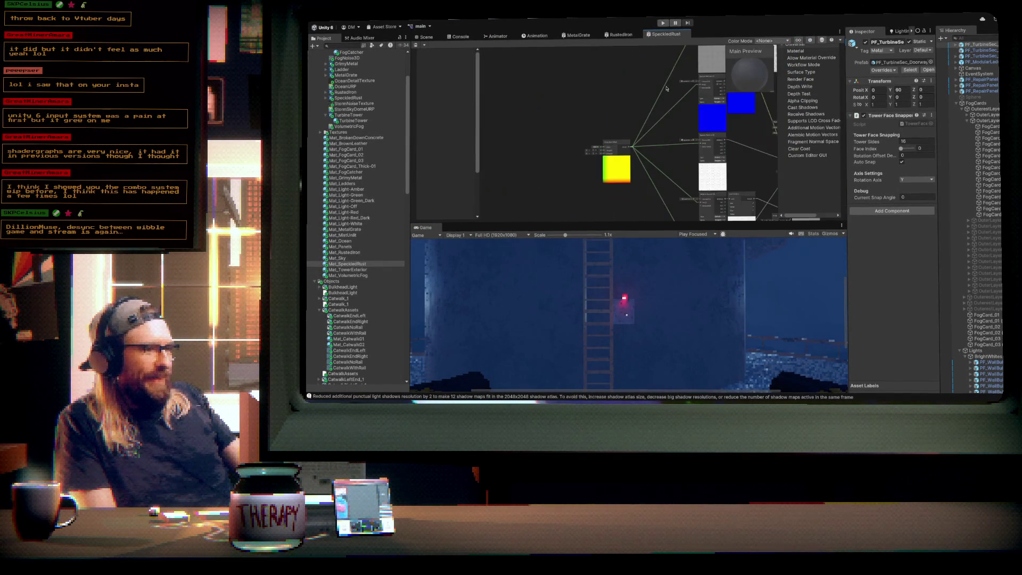
scroll(564, 132, up, 5)
double_click(564, 122)
text(3)
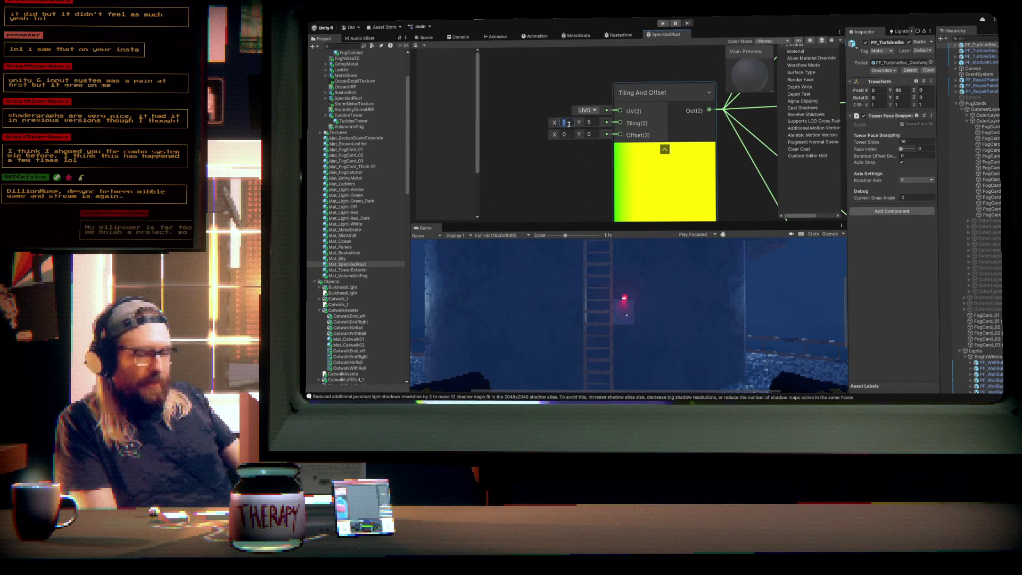
double_click(594, 122)
text(3)
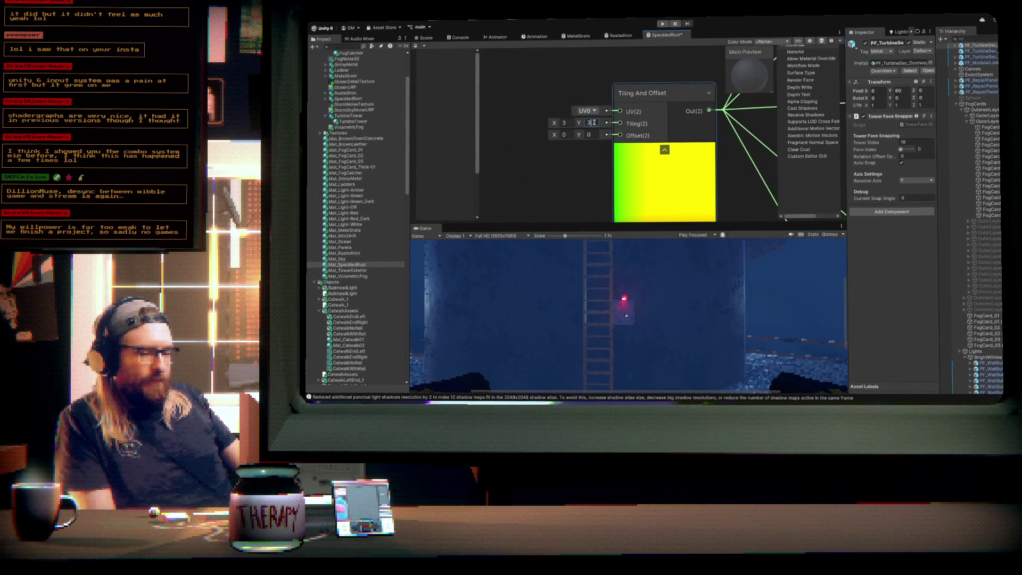
key(ctrl+s)
click(426, 38)
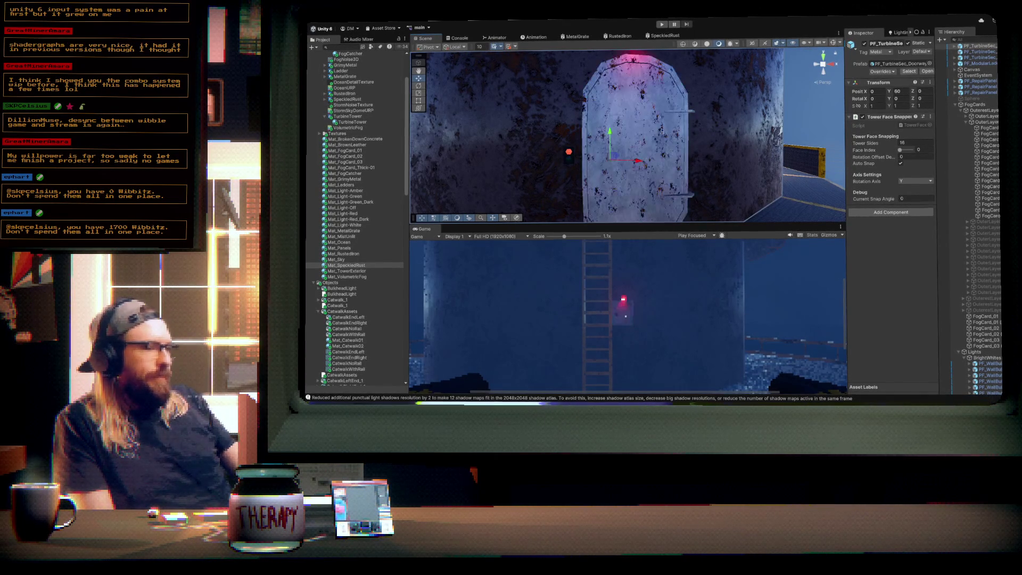
scroll(673, 149, up, 5)
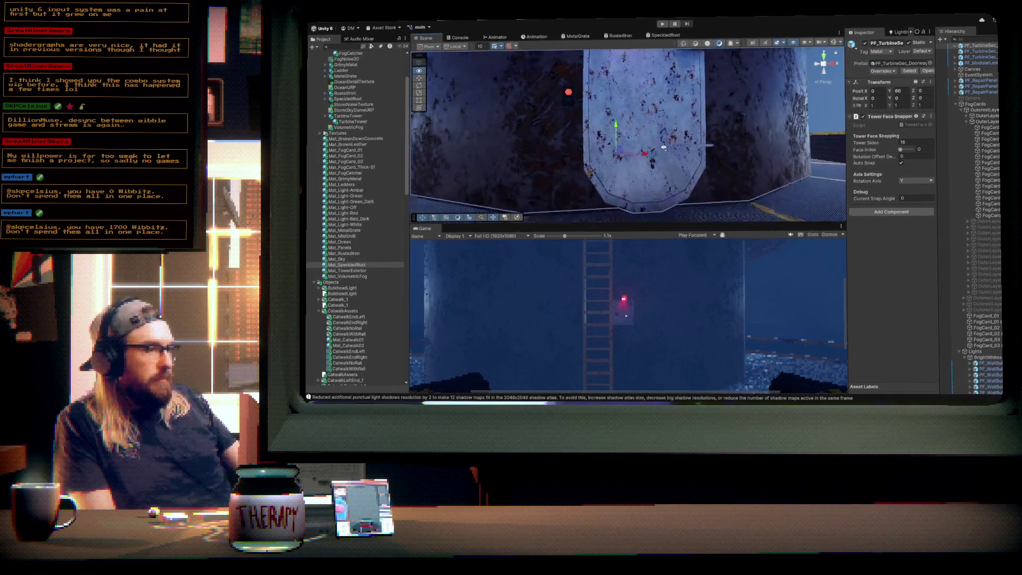
scroll(665, 148, up, 5)
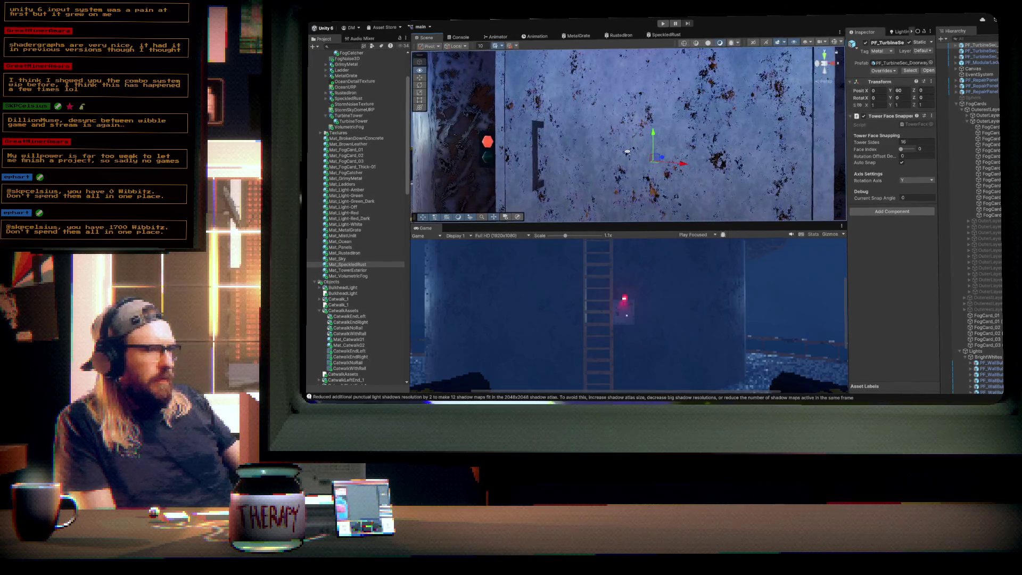
drag(628, 152, 627, 151)
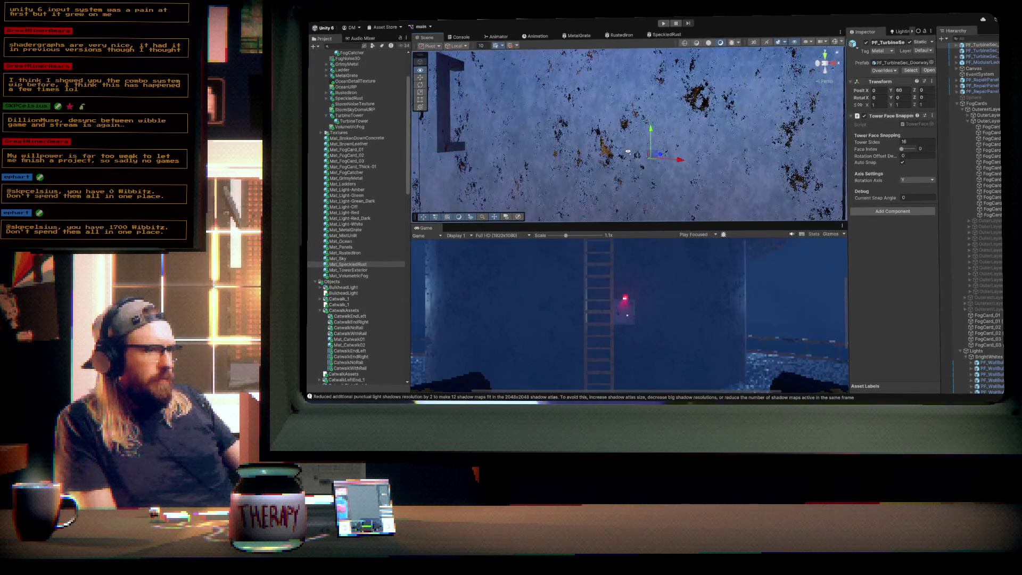
click(668, 34)
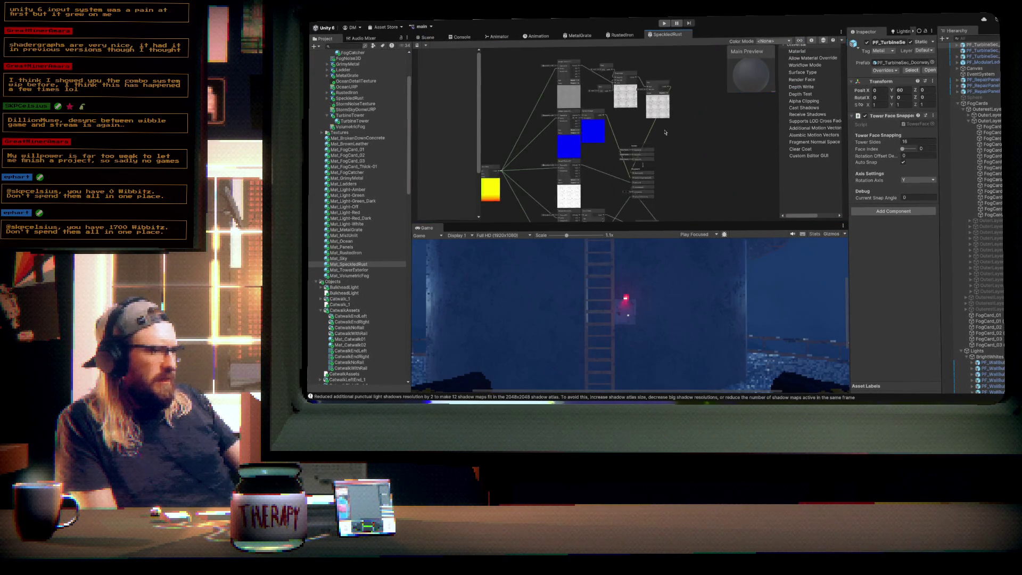
scroll(668, 131, up, 5)
mouse_move(546, 85)
mouse_down()
mouse_move(546, 149)
mouse_move(623, 148)
mouse_move(580, 151)
mouse_up()
scroll(574, 148, up, 6)
scroll(574, 148, down, 3)
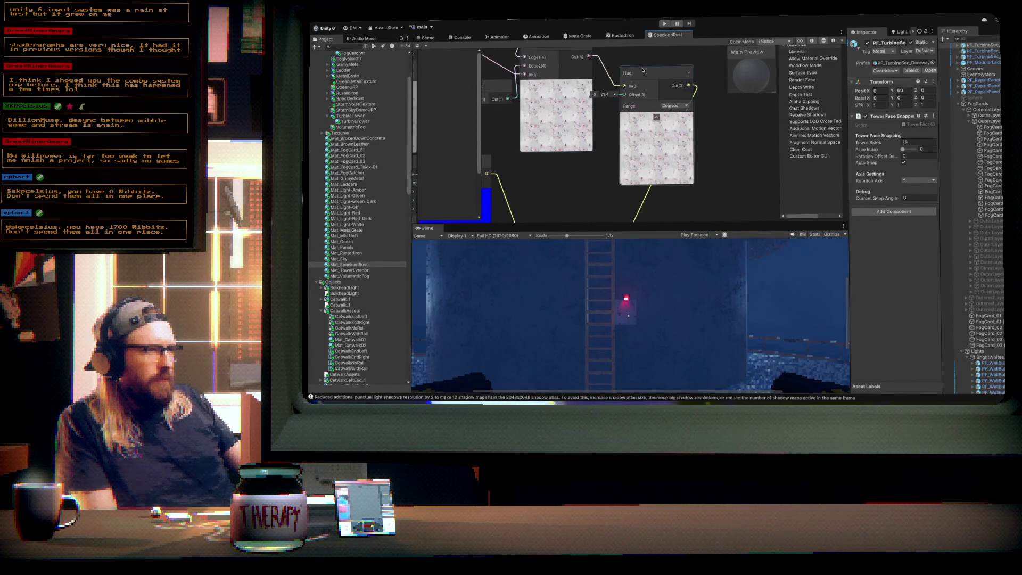
click(428, 38)
mouse_move(663, 161)
mouse_down()
mouse_move(744, 159)
mouse_move(616, 160)
mouse_move(752, 164)
mouse_move(708, 201)
mouse_move(712, 308)
mouse_move(548, 261)
mouse_up()
scroll(757, 163, down, 5)
drag(881, 189, 703, 159)
scroll(980, 160, up, 10)
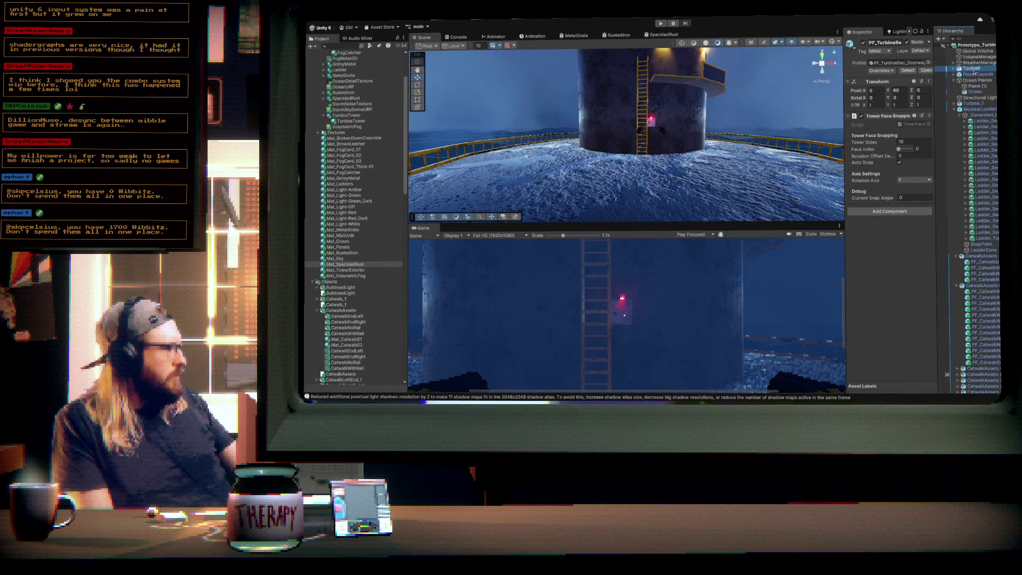
- Check PlayerCapsule's components, then select the Toolbelt and frame it in the Scene view
click(975, 75)
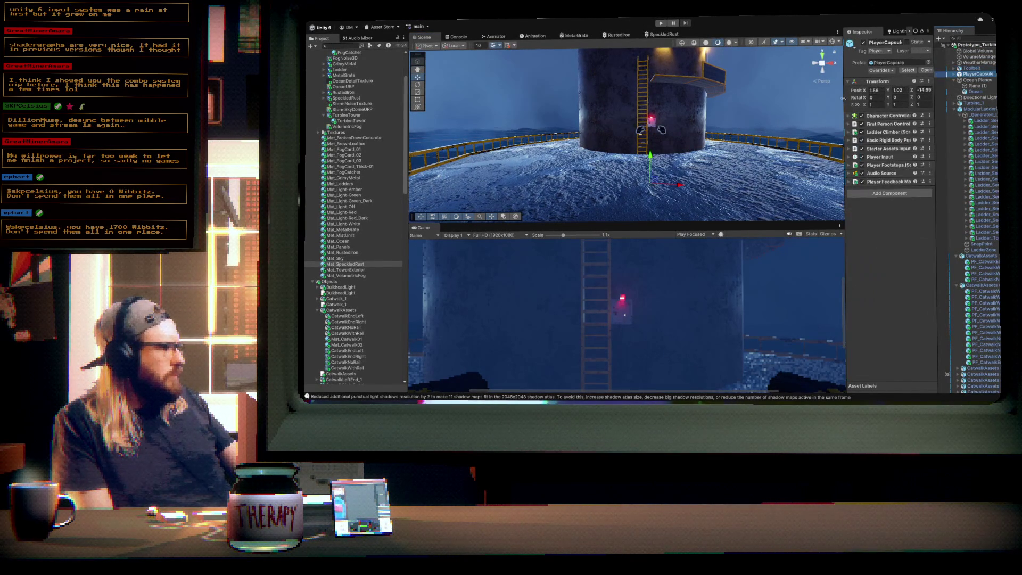
drag(839, 99, 803, 98)
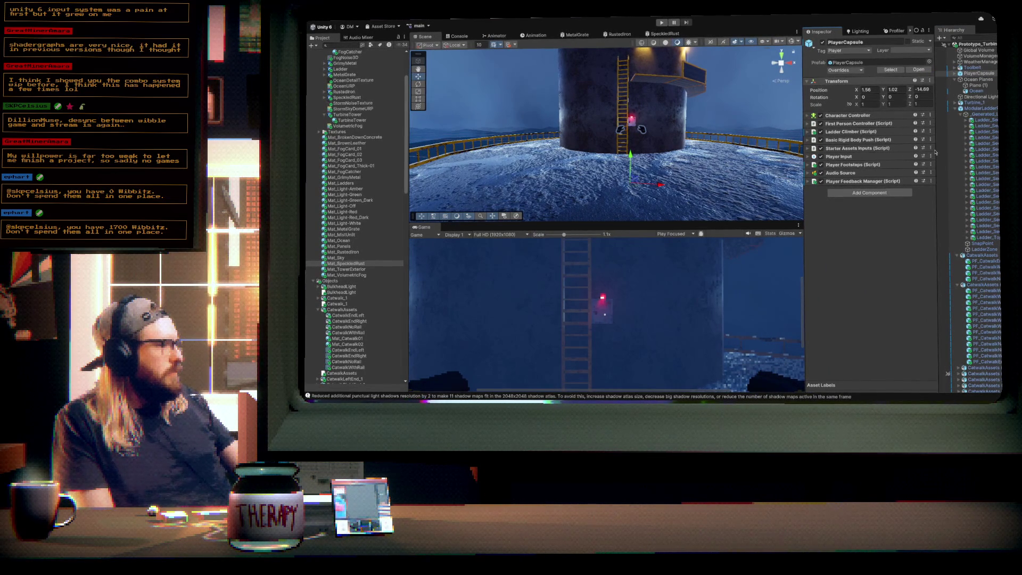
click(969, 67)
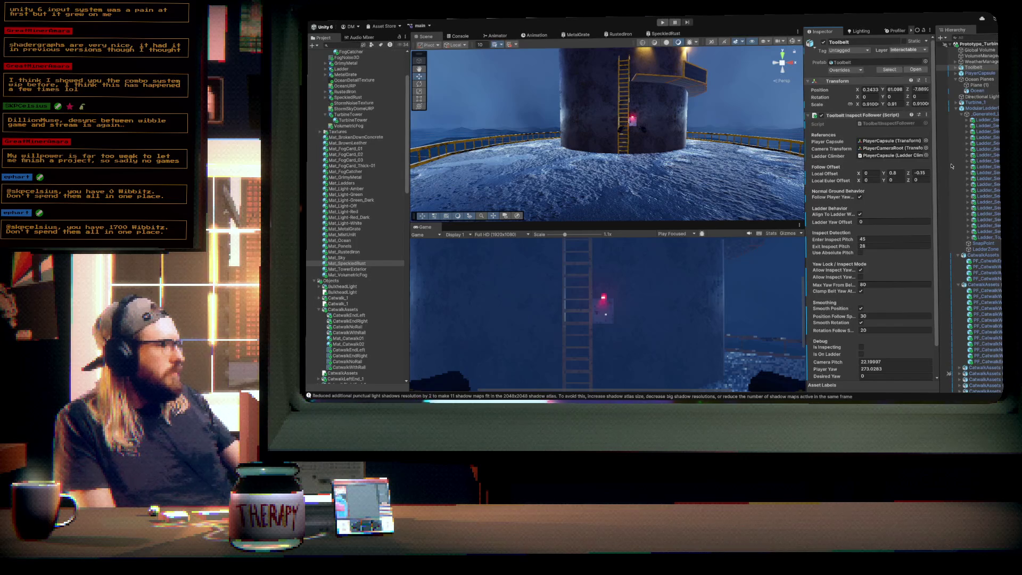
key(f)
drag(527, 180, 557, 189)
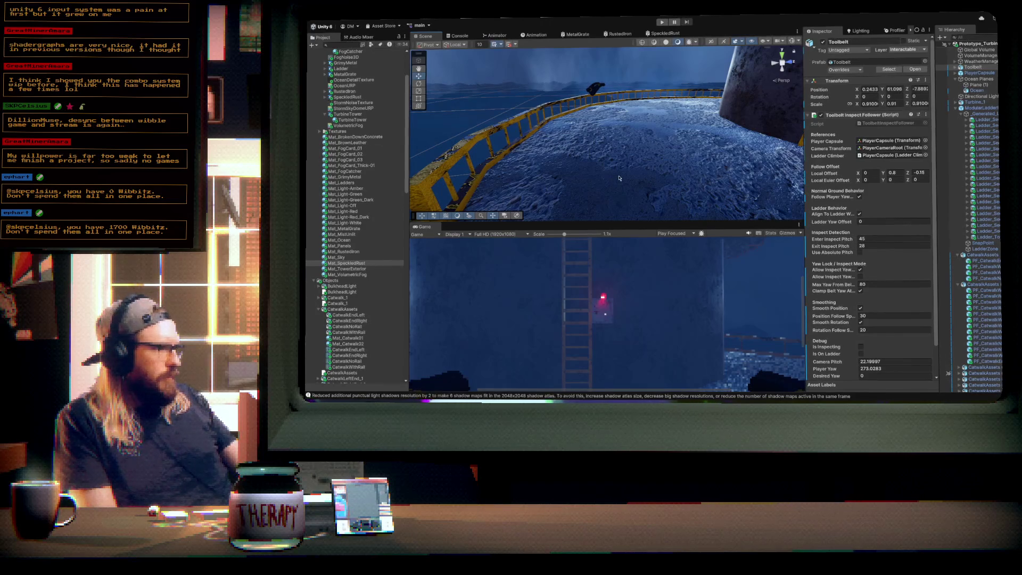
- Place the Toolbelt at (1.56, 1.02, -14.69) with scale 0.91 and view the tower ladder
key(ctrl+z)
click(867, 103)
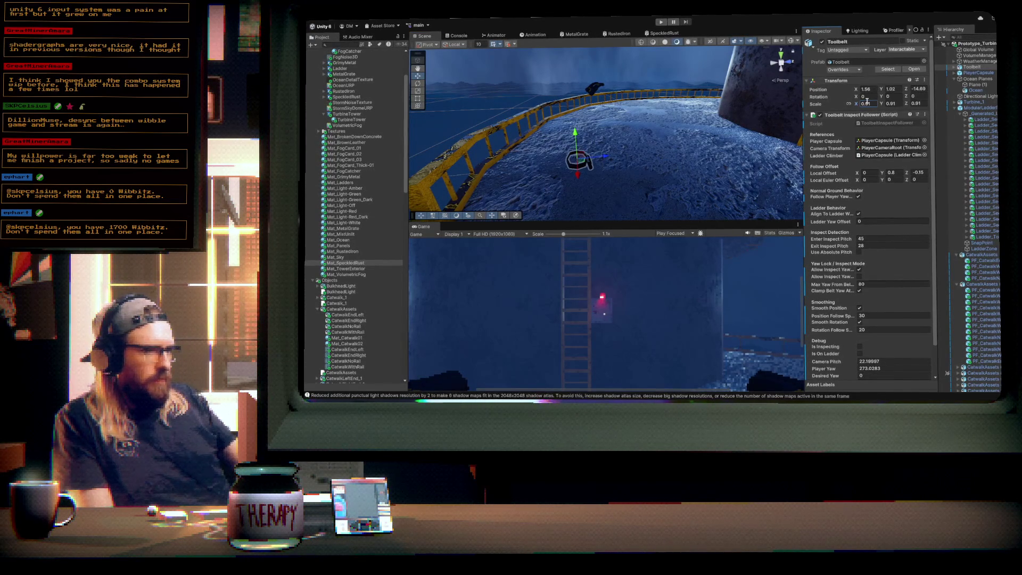
mouse_move(623, 160)
mouse_down()
mouse_move(708, 170)
mouse_move(555, 171)
mouse_move(676, 141)
mouse_move(670, 156)
mouse_move(550, 153)
mouse_move(663, 169)
mouse_up()
scroll(565, 178, up, 5)
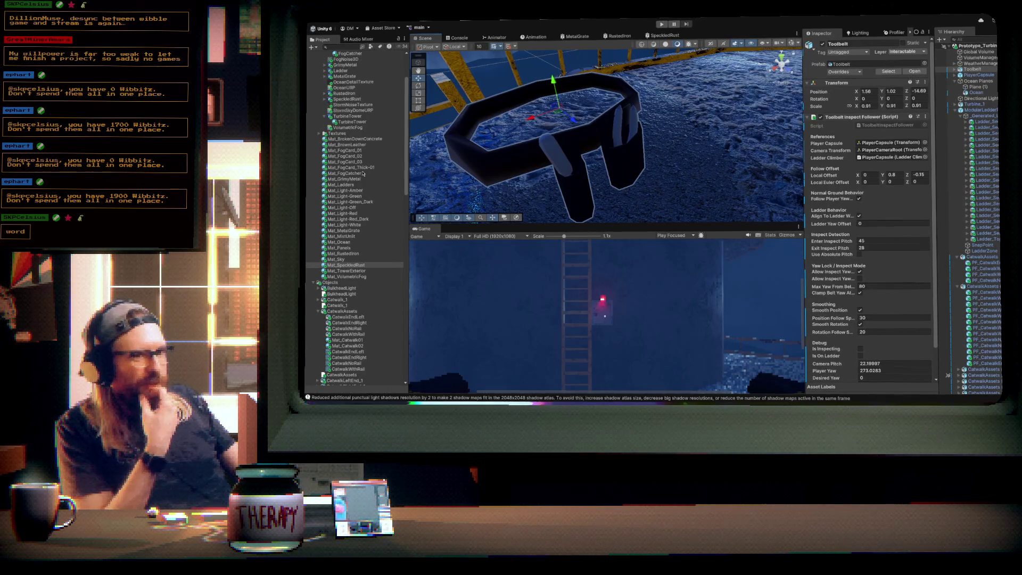
- Scroll to the Objects folder and select the Screwdriver asset to view its Import Settings
scroll(363, 174, up, 3)
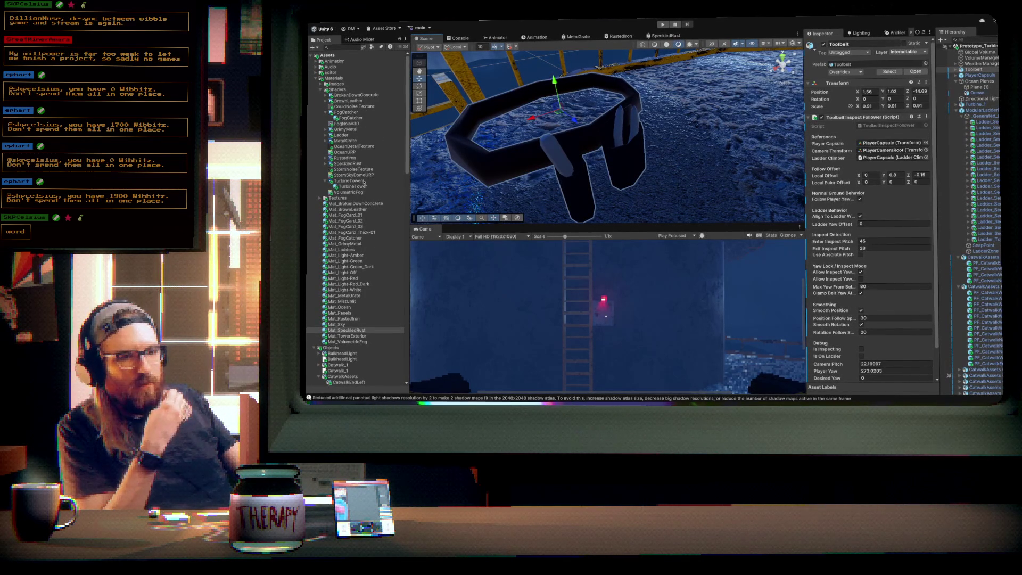
scroll(362, 175, down, 7)
scroll(356, 202, down, 2)
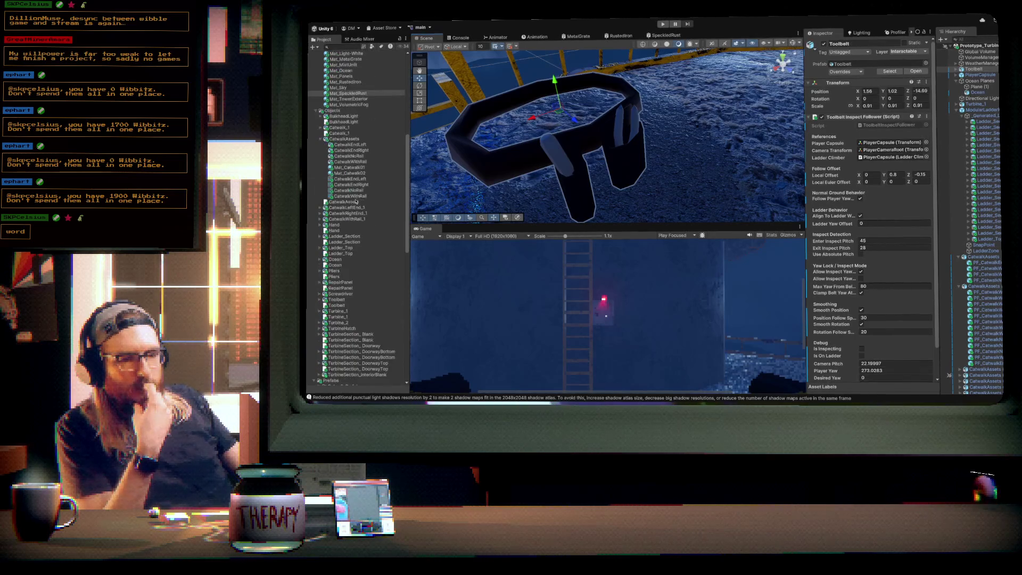
scroll(356, 200, down, 5)
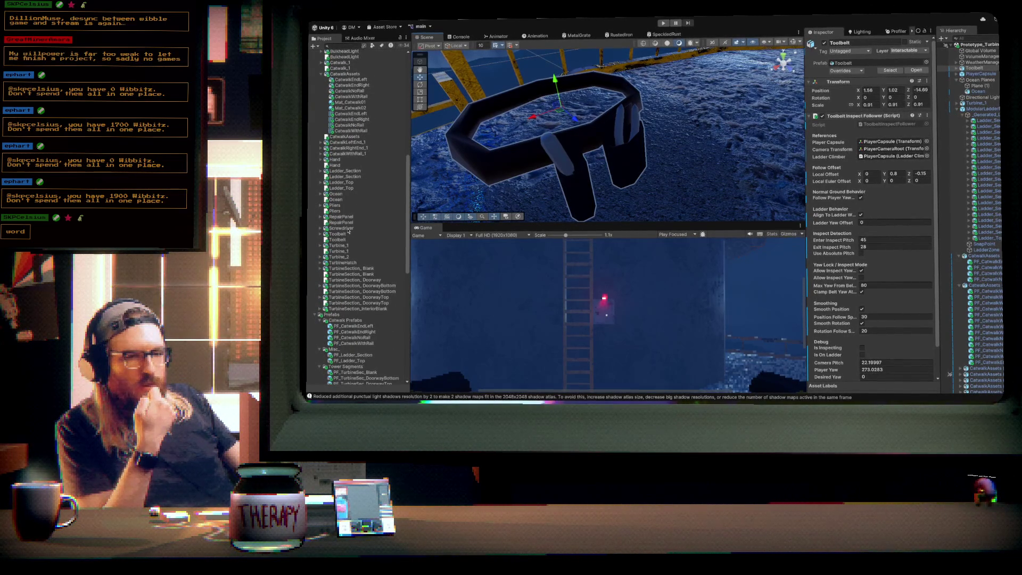
click(348, 229)
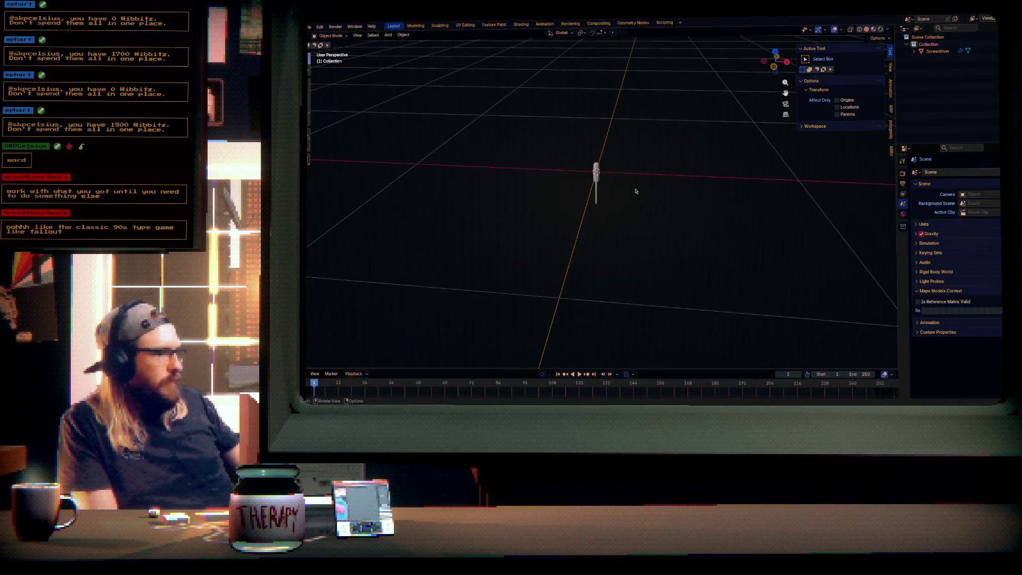
- Select the Screwdriver object and frame it in the viewport
right_click(635, 191)
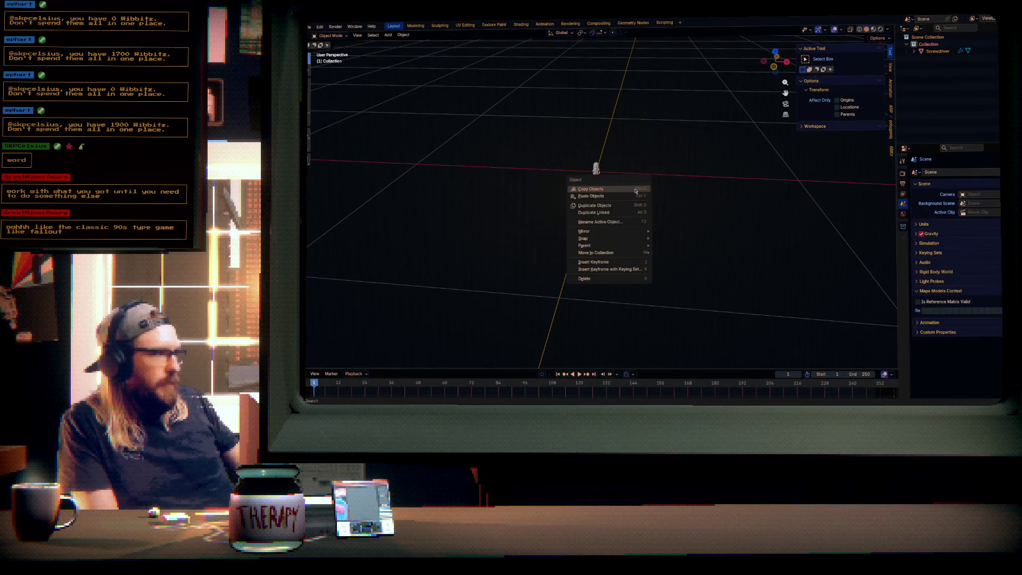
key(Escape)
scroll(630, 194, up, 6)
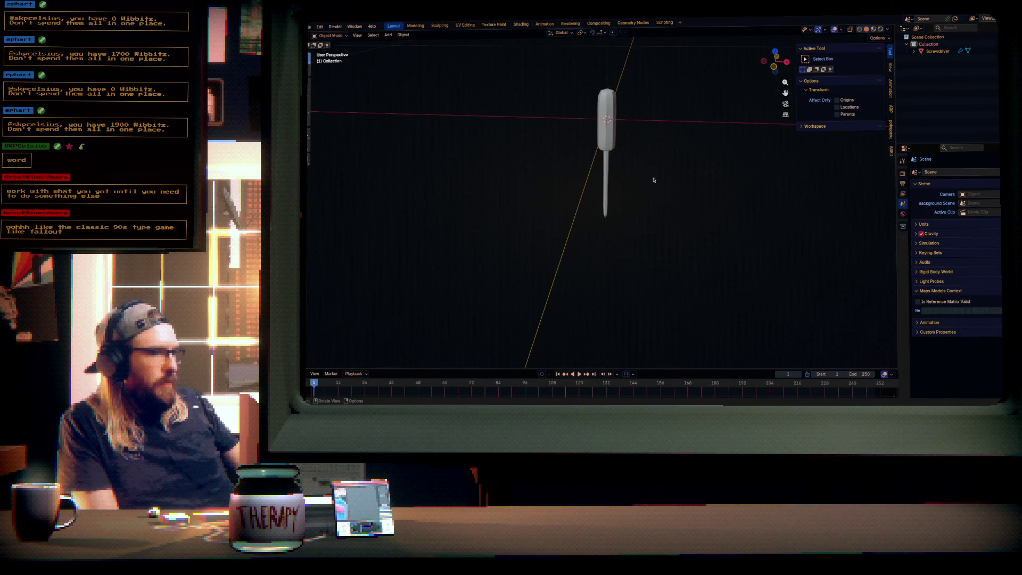
drag(664, 156, 646, 169)
click(574, 169)
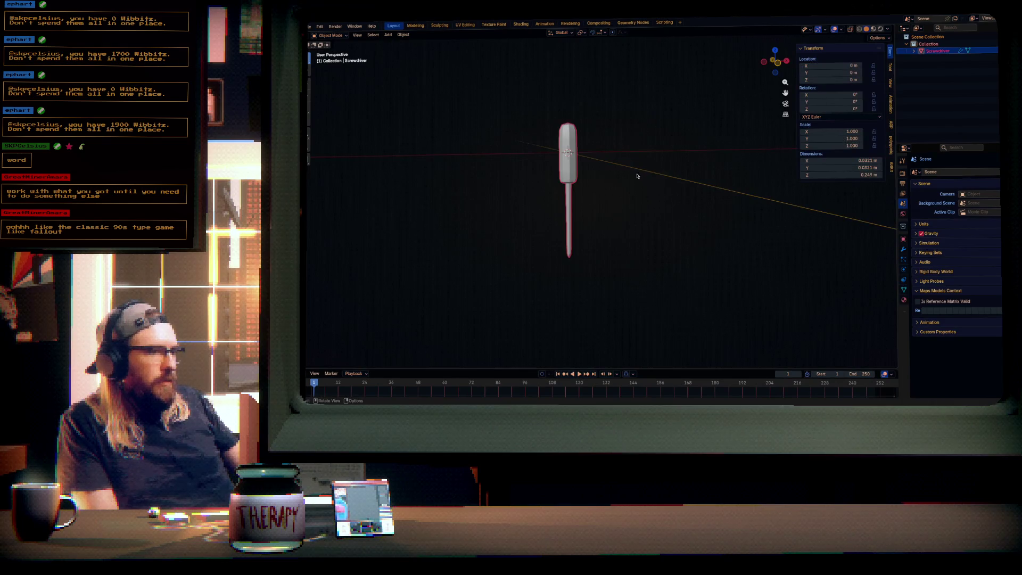
key(KP_Decimal)
- Give the Screwdriver a new Principled BSDF material and switch to Edit Mode
click(908, 298)
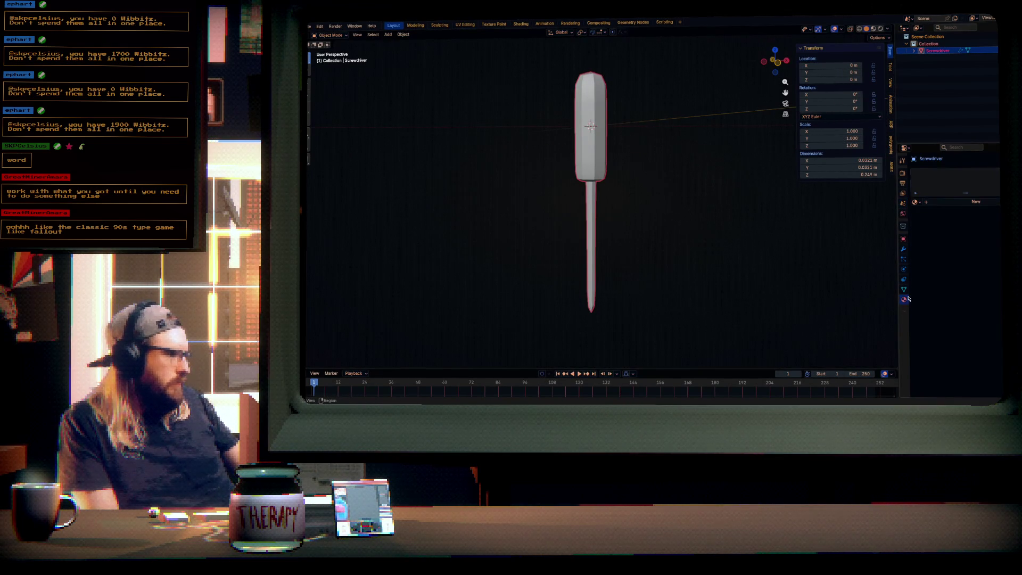
click(917, 202)
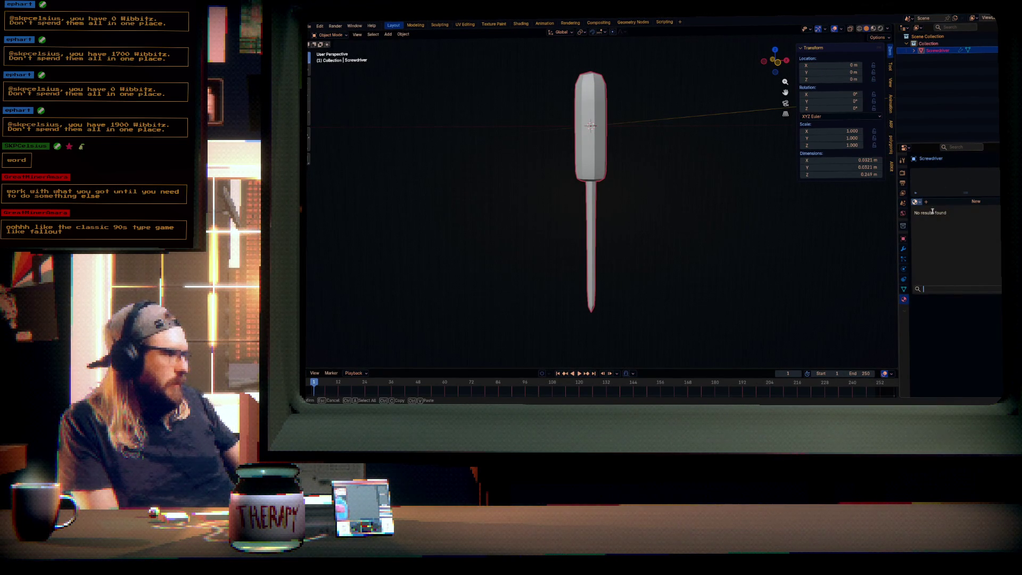
key(Escape)
click(943, 203)
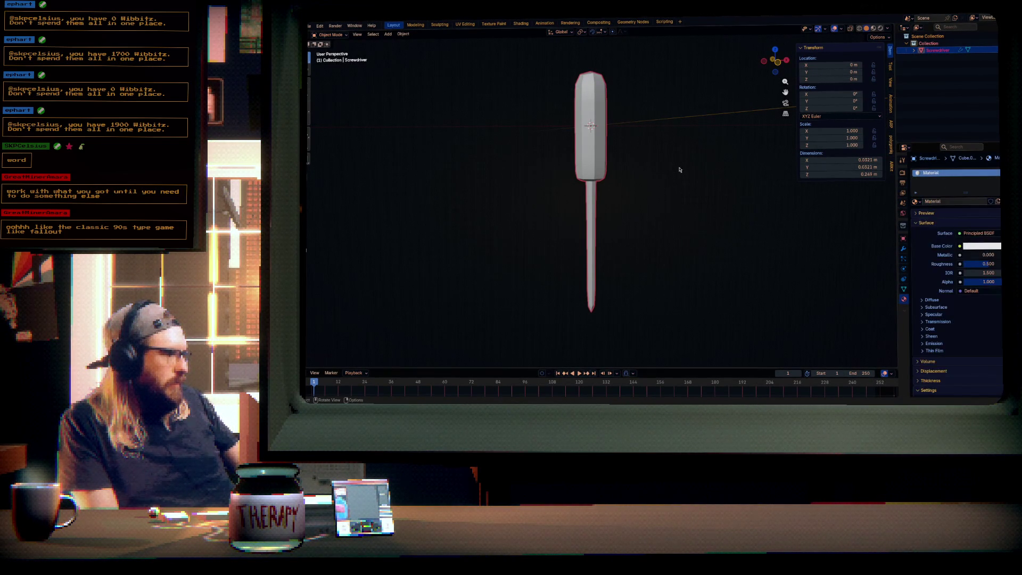
key(Tab)
drag(664, 168, 599, 201)
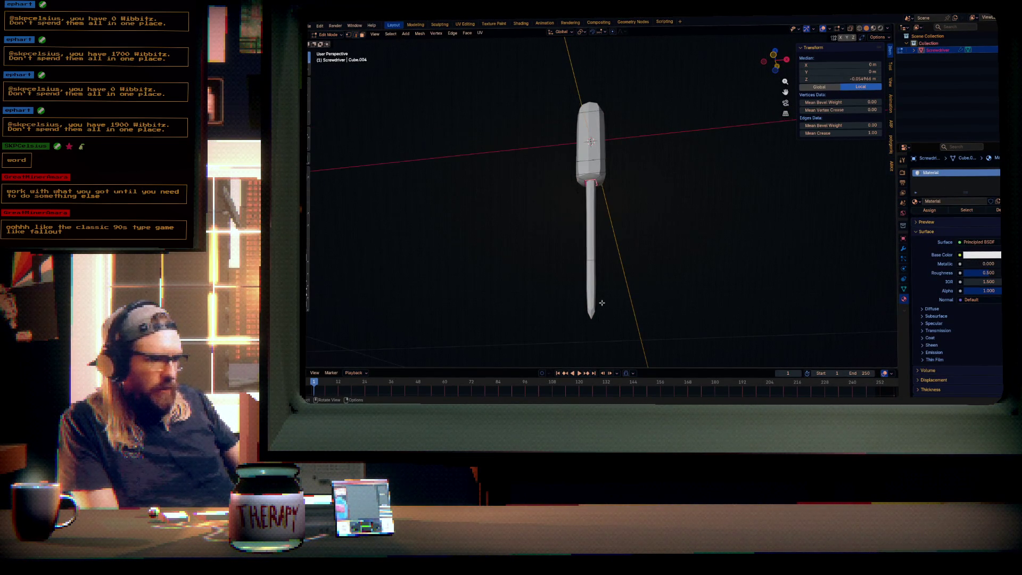
- Select the screwdriver's metal shaft faces using X-ray and linked selection, then add a second material slot
click(593, 280)
key(alt+z)
key(l)
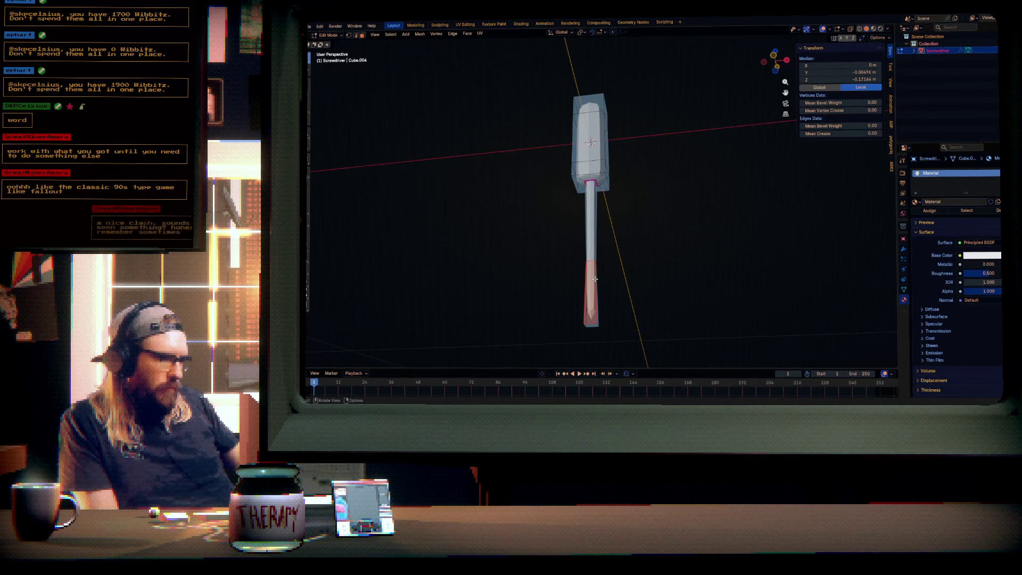
mouse_move(594, 277)
mouse_down()
mouse_move(589, 309)
mouse_move(630, 315)
mouse_move(565, 321)
mouse_up()
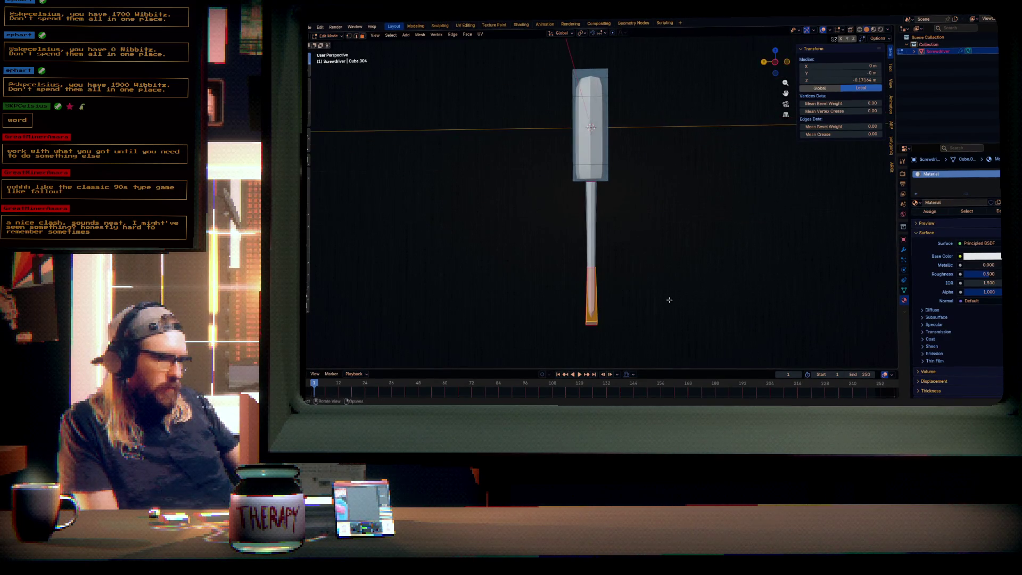
drag(664, 296, 605, 290)
key(ctrl+KP_Add)
key(ctrl+KP_Add)
key(ctrl+KP_Subtract)
key(ctrl+KP_Add)
key(ctrl+KP_Add)
key(ctrl+KP_Subtract)
key(ctrl+KP_Subtract)
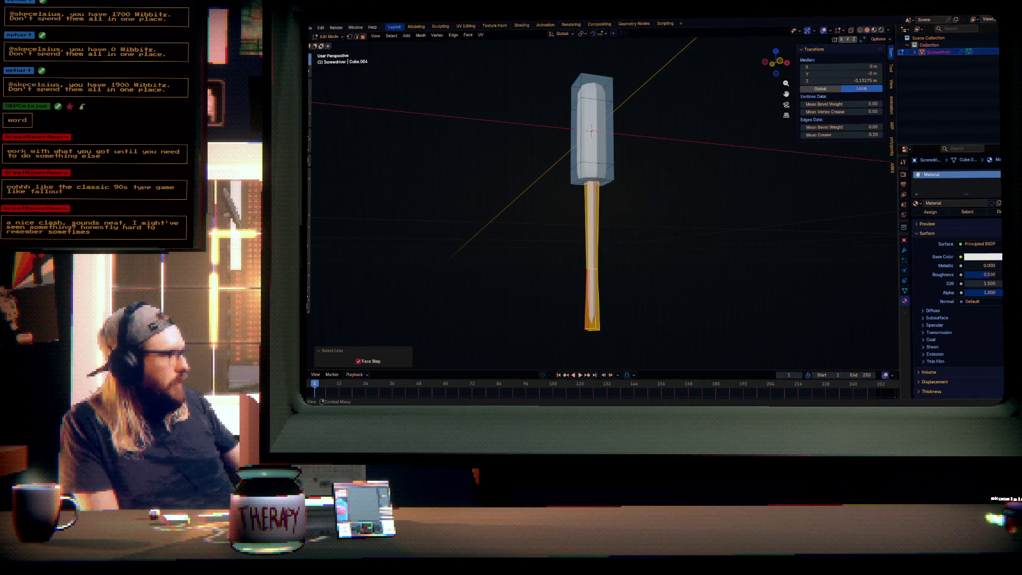
click(1000, 174)
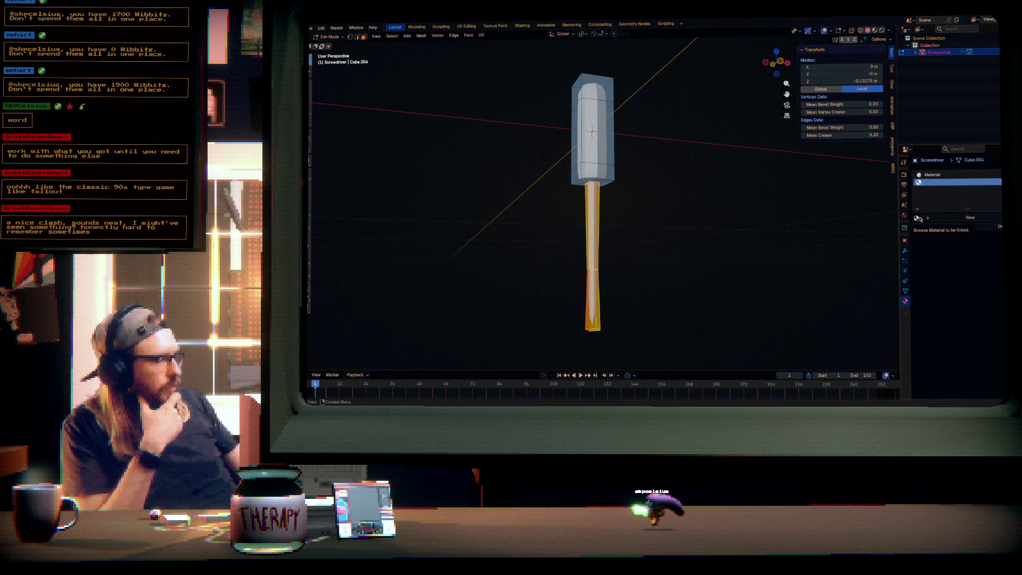
- Create a fresh Material.001 in the second slot and return to Object Mode
click(920, 218)
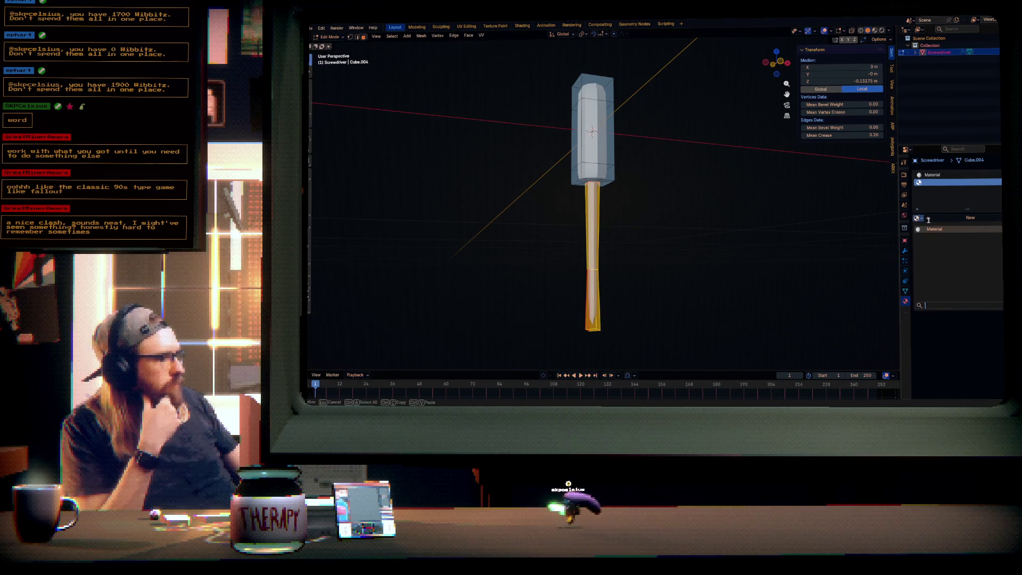
click(940, 231)
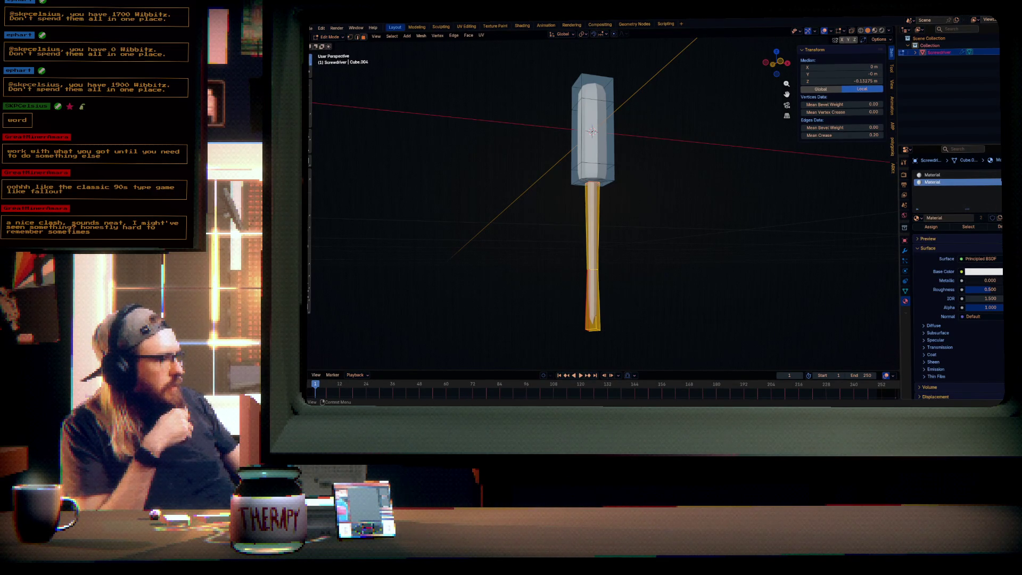
key(ctrl+z)
click(953, 218)
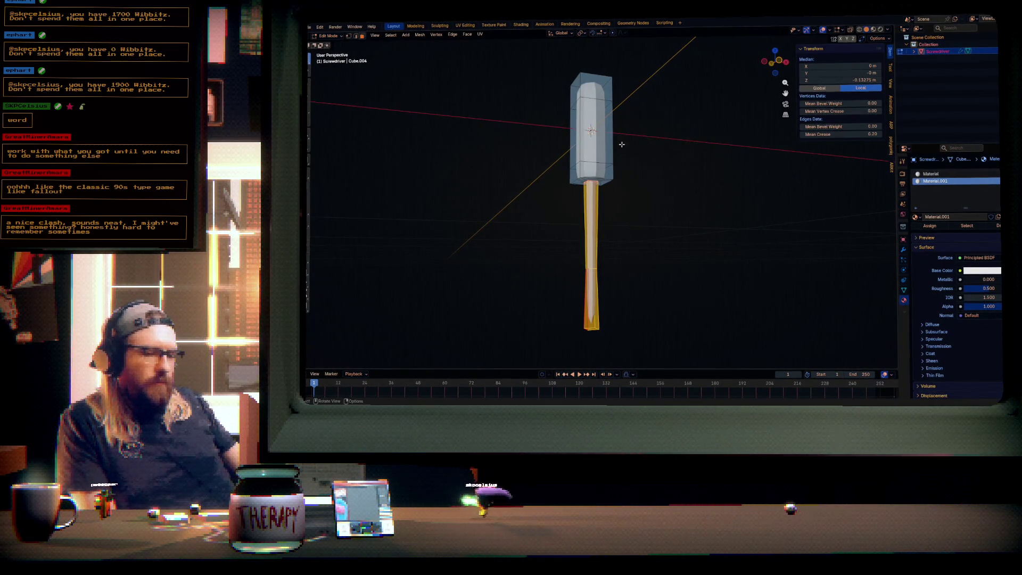
key(Tab)
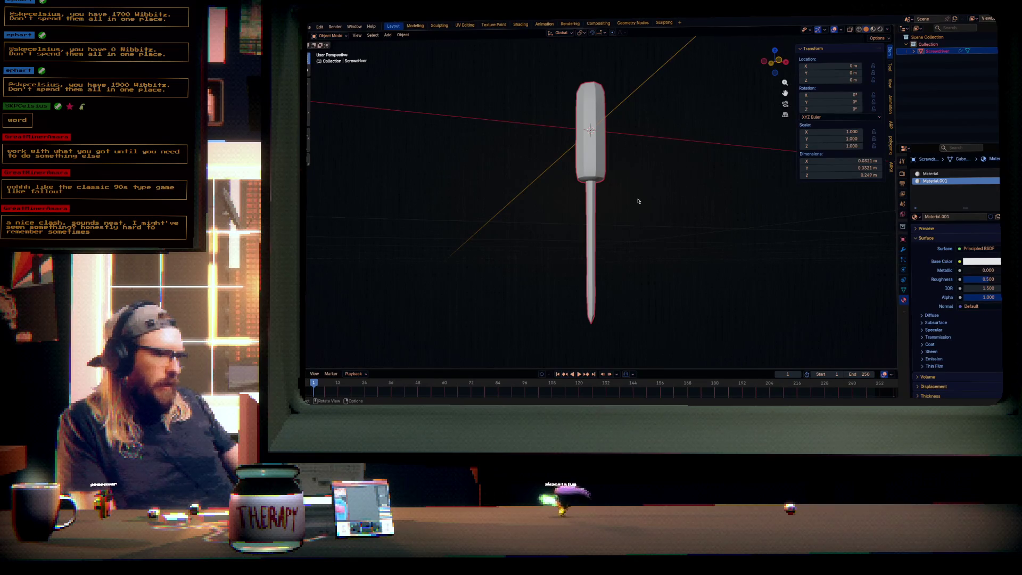
- Make Material.001 a mid grey with Metallic about 0.694
click(982, 173)
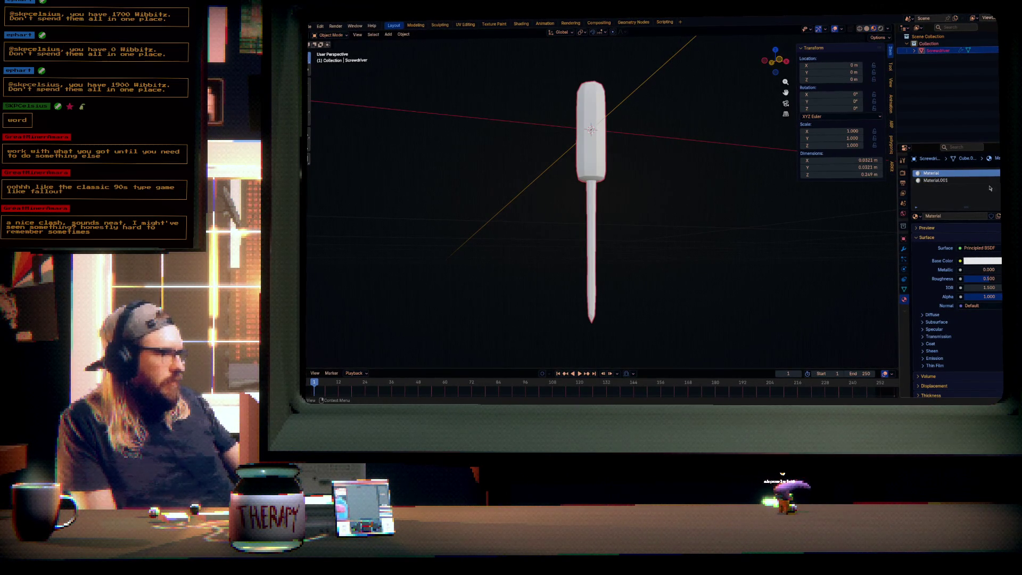
click(954, 180)
click(983, 261)
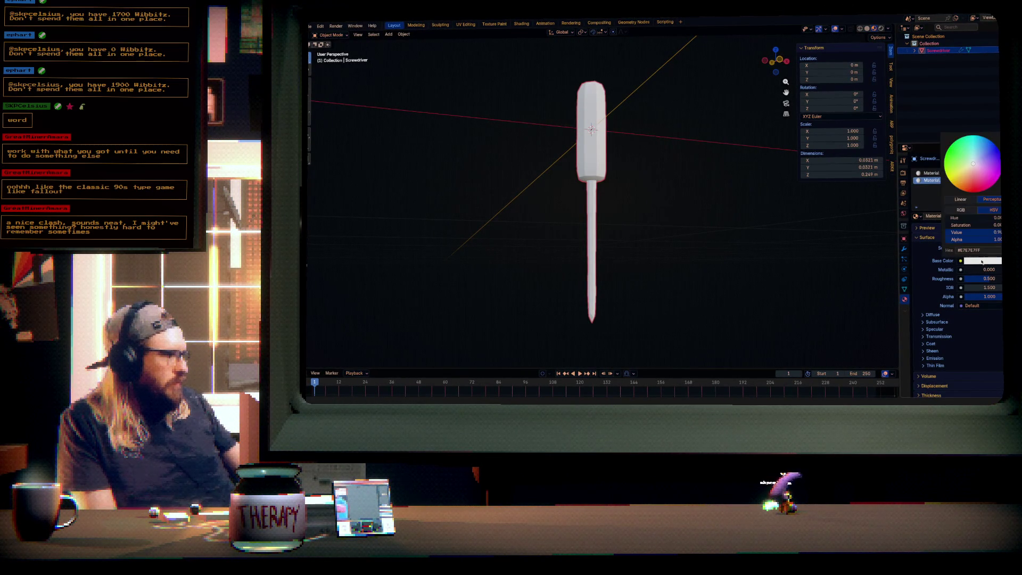
drag(969, 233, 956, 232)
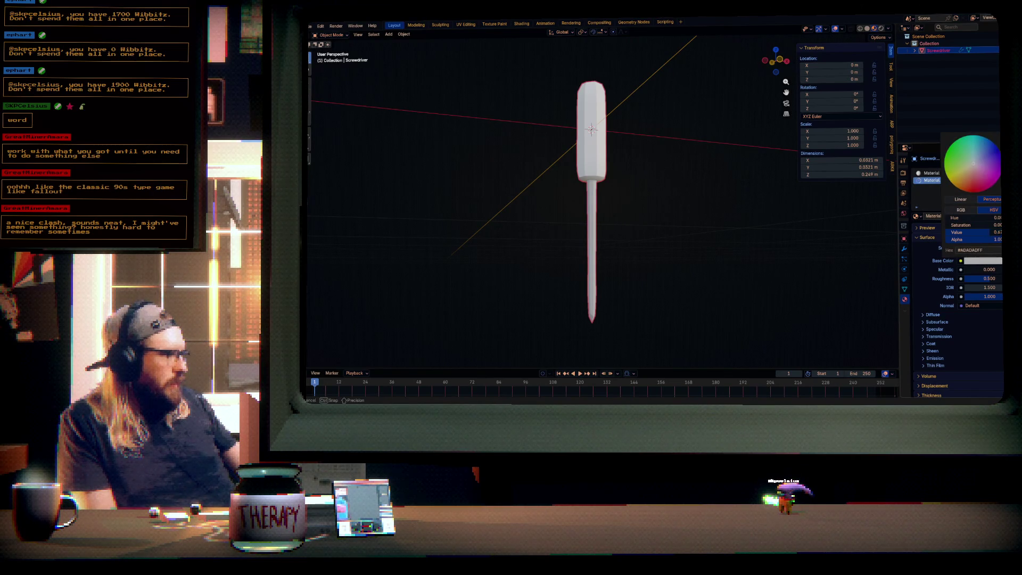
mouse_move(975, 271)
mouse_down()
mouse_move(989, 270)
mouse_move(971, 279)
mouse_up()
mouse_move(686, 254)
mouse_down()
mouse_move(753, 216)
mouse_move(689, 240)
mouse_move(664, 268)
mouse_move(673, 269)
mouse_up()
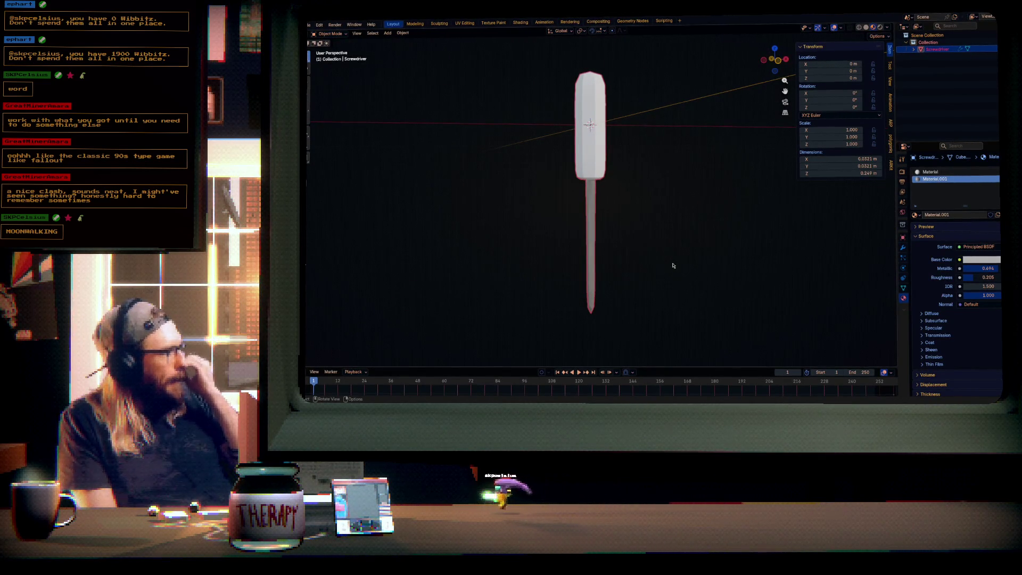
- Make the handle Material deep red with roughness 0.743, and save Screwdriver.blend
click(936, 171)
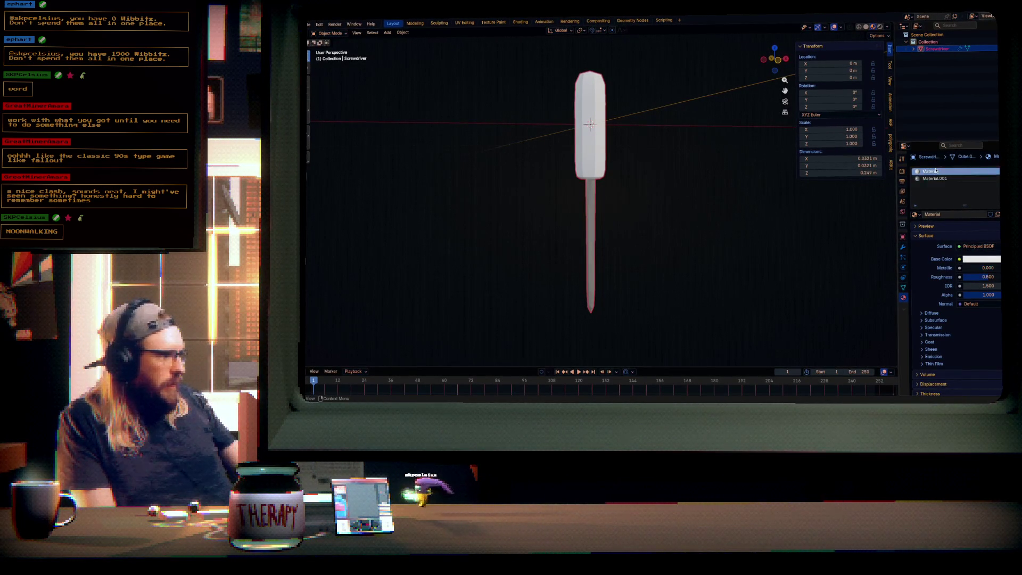
click(982, 259)
click(974, 176)
drag(973, 175, 974, 183)
drag(985, 229, 967, 229)
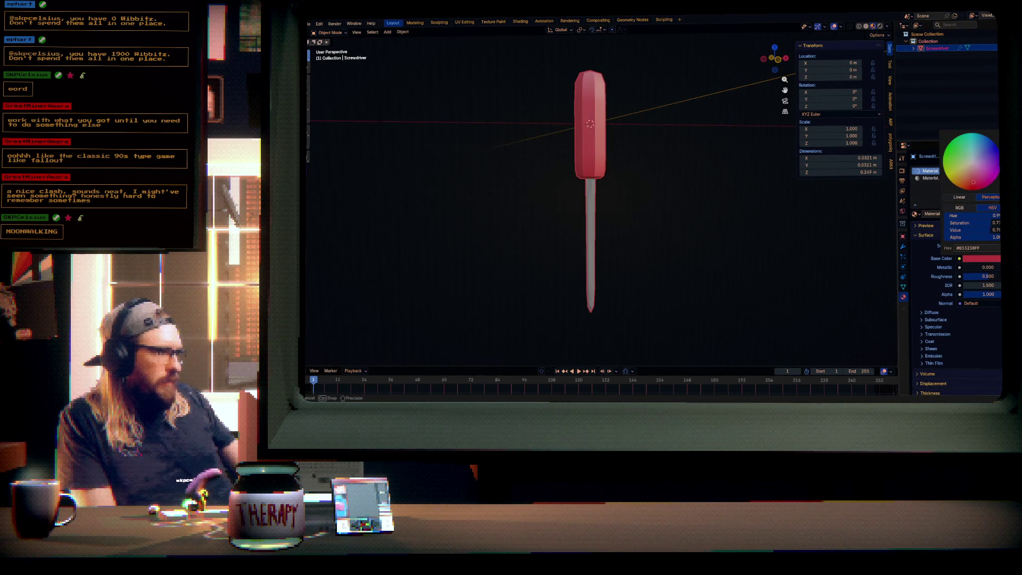
drag(975, 185, 977, 186)
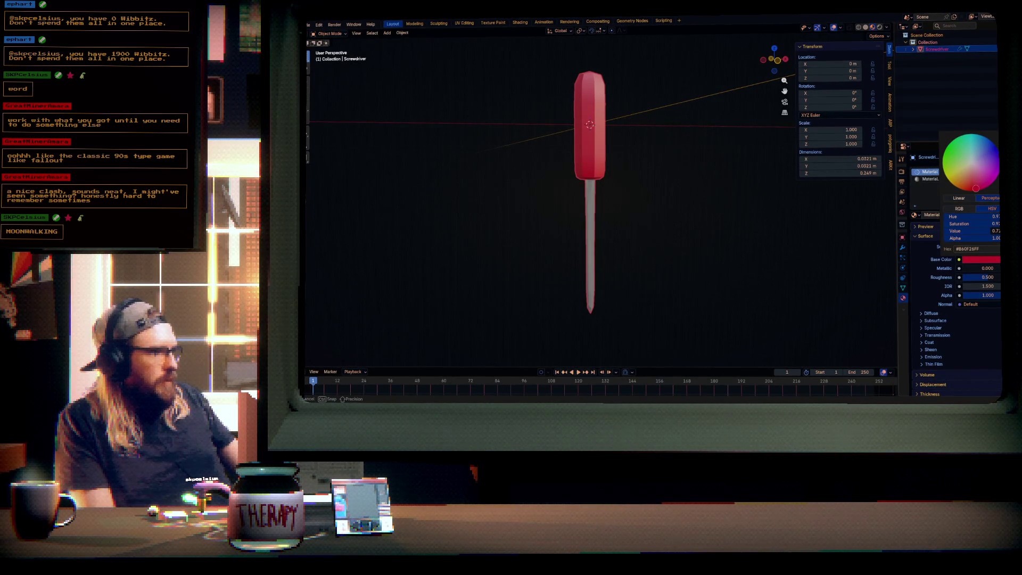
drag(976, 188, 976, 188)
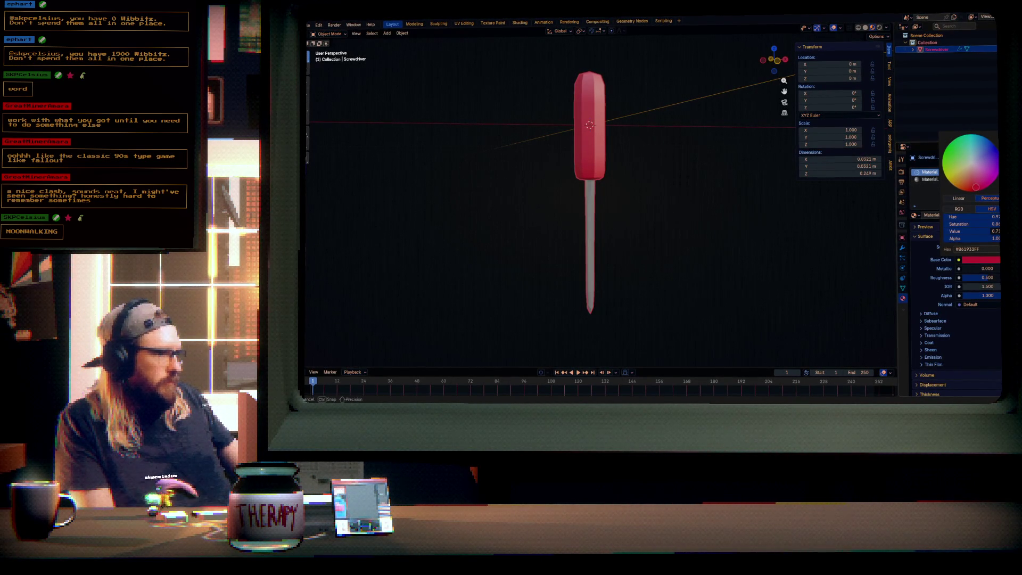
drag(979, 278, 1003, 277)
mouse_move(693, 223)
mouse_down()
mouse_move(682, 215)
mouse_move(759, 206)
mouse_up()
key(ctrl+s)
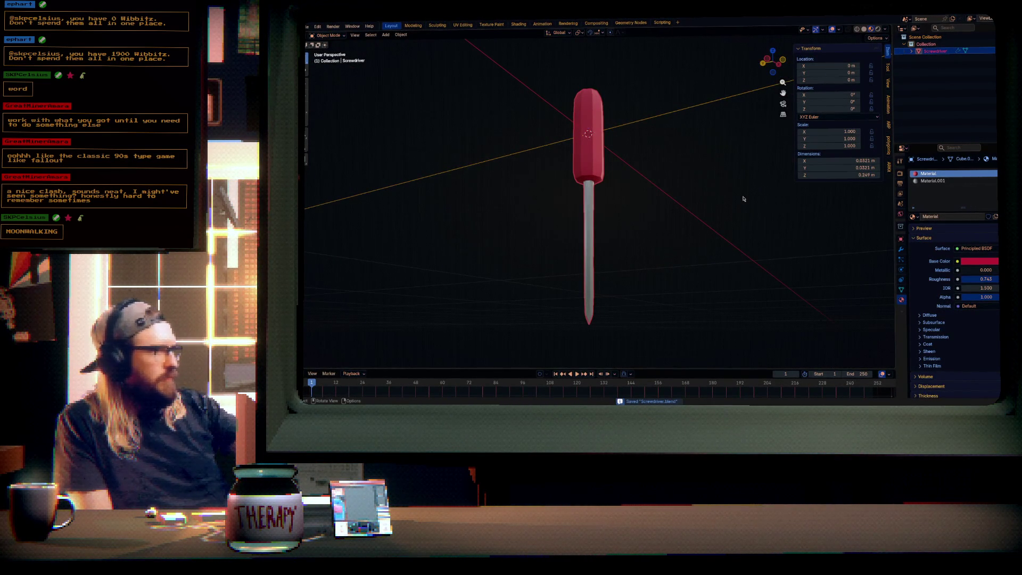
- Inspect the reimported screwdriver in the toolbelt in Unity's Scene view, then return to Blender
key(alt+Tab)
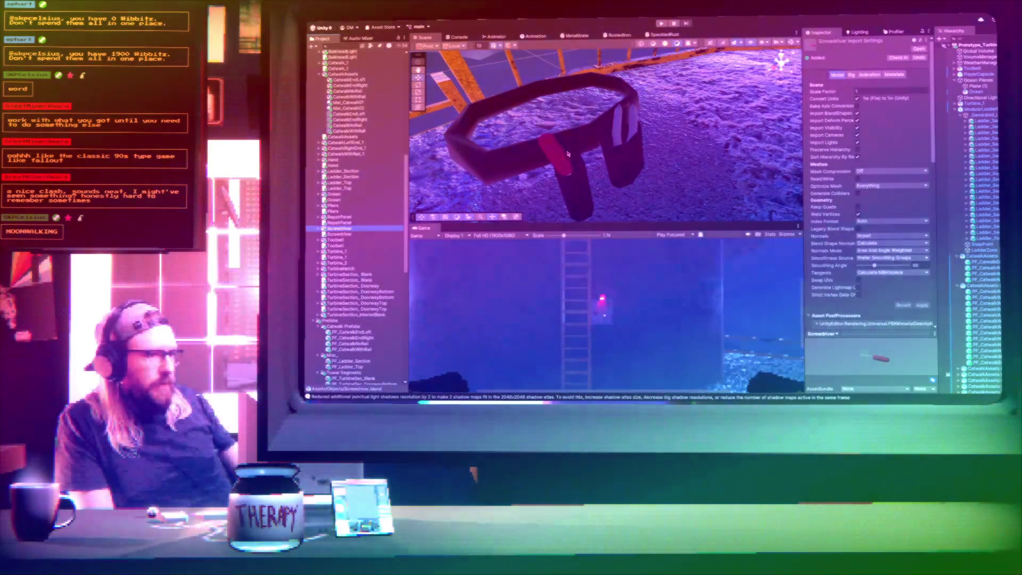
scroll(569, 154, up, 5)
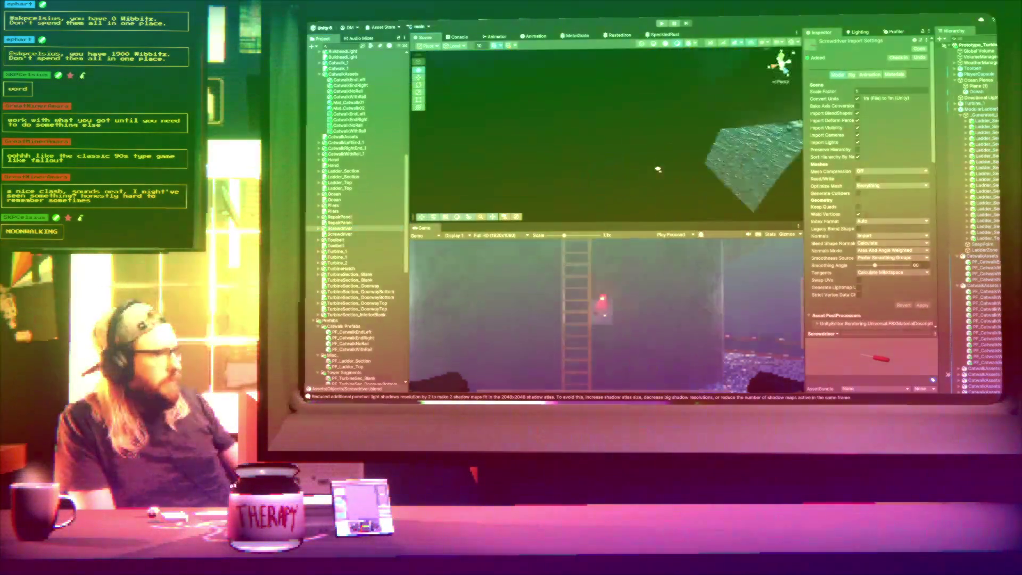
scroll(658, 170, down, 5)
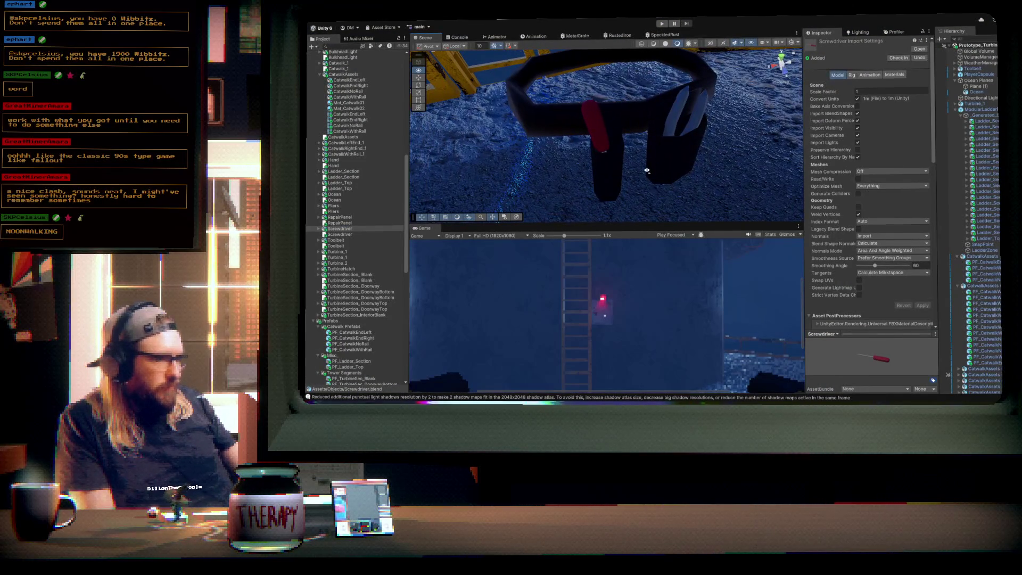
scroll(650, 170, down, 2)
scroll(658, 169, down, 2)
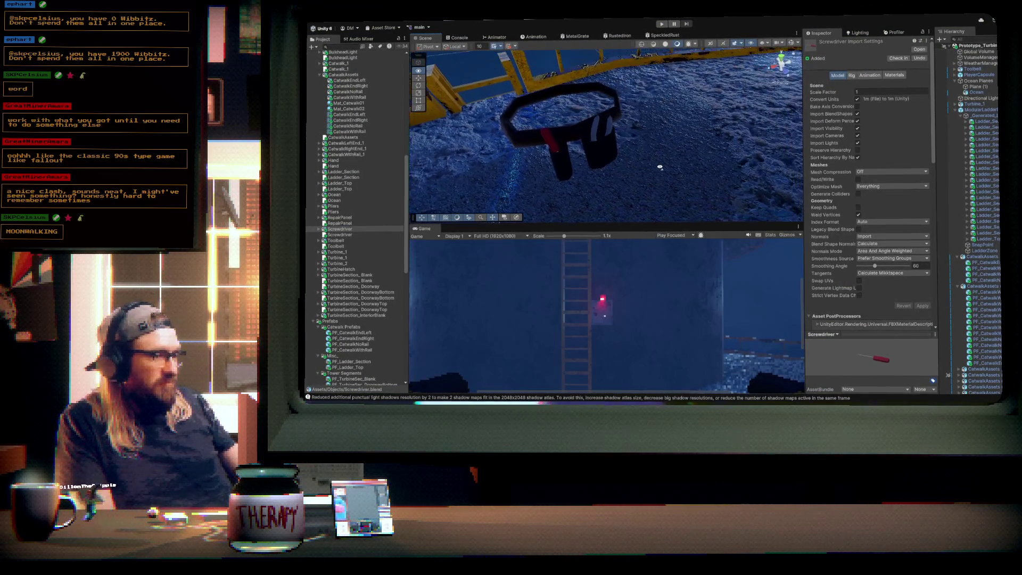
scroll(661, 166, up, 3)
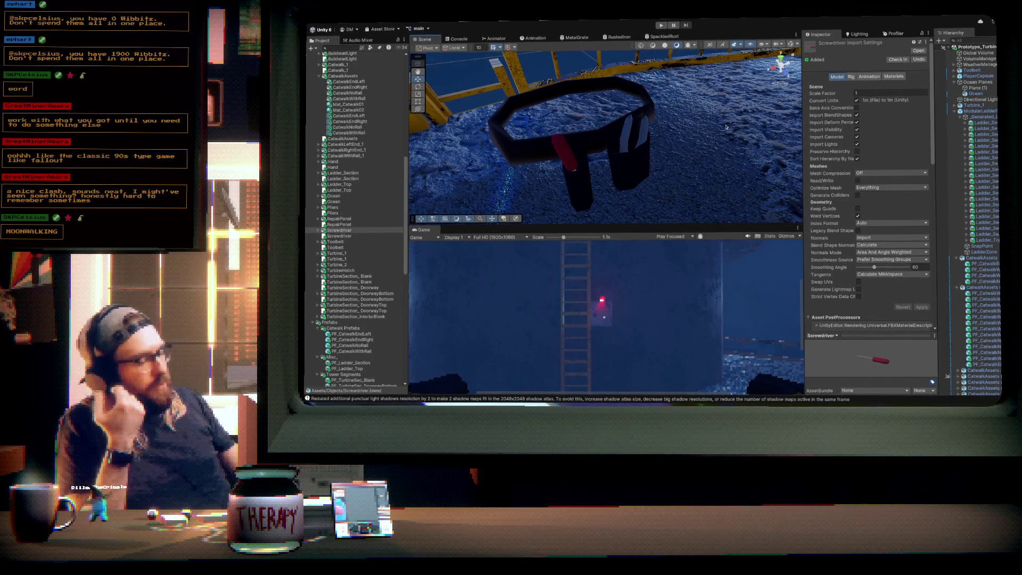
drag(729, 127, 711, 107)
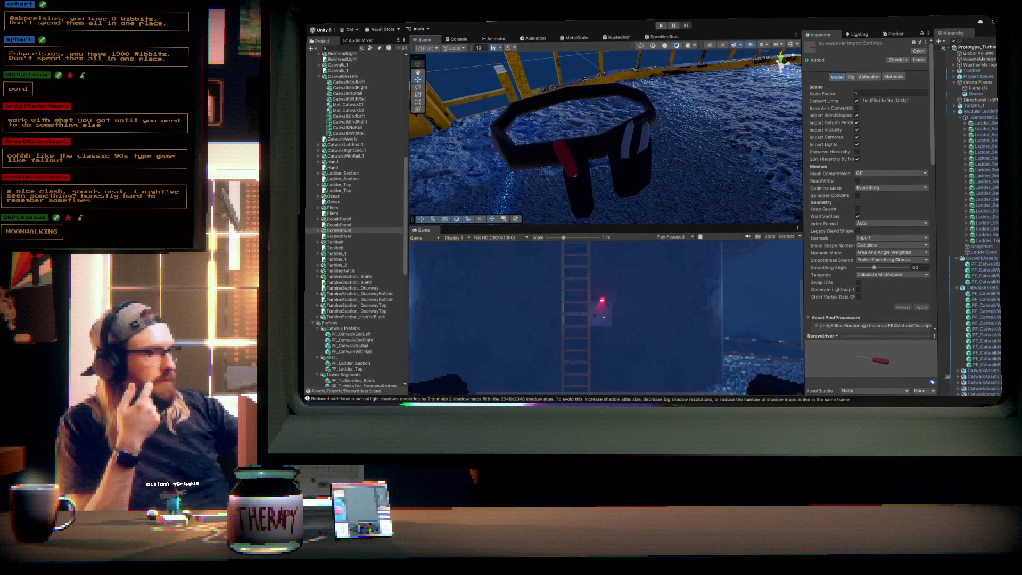
key(alt+Tab)
click(308, 27)
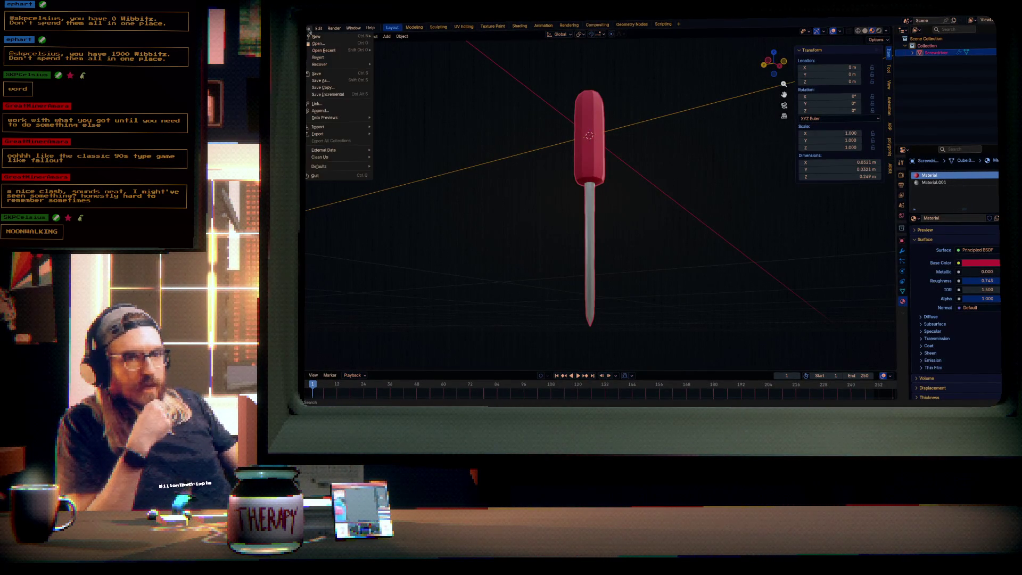
- Open the pliers .blend file and give the pliers a new material
click(329, 45)
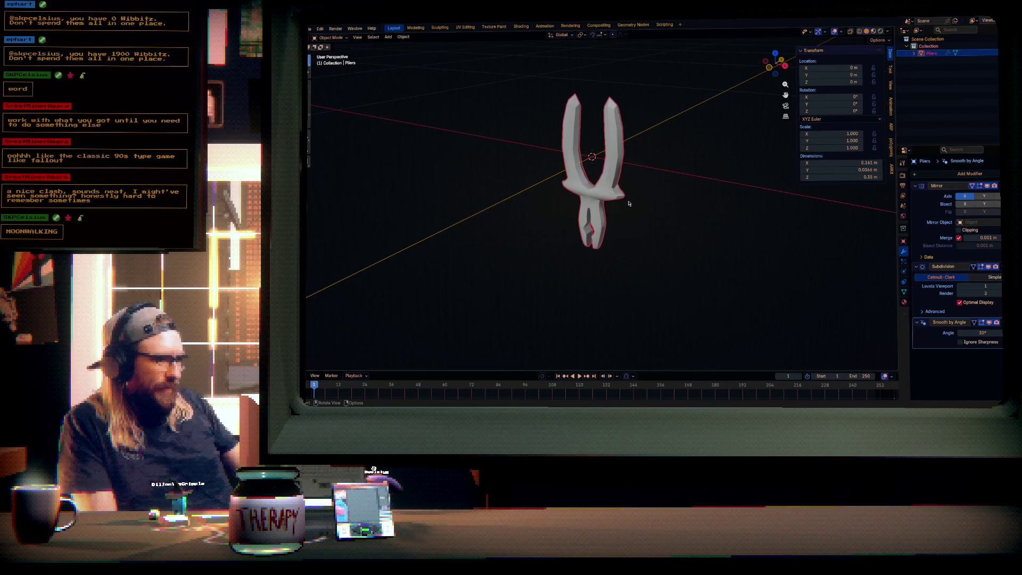
scroll(592, 160, up, 1)
click(905, 301)
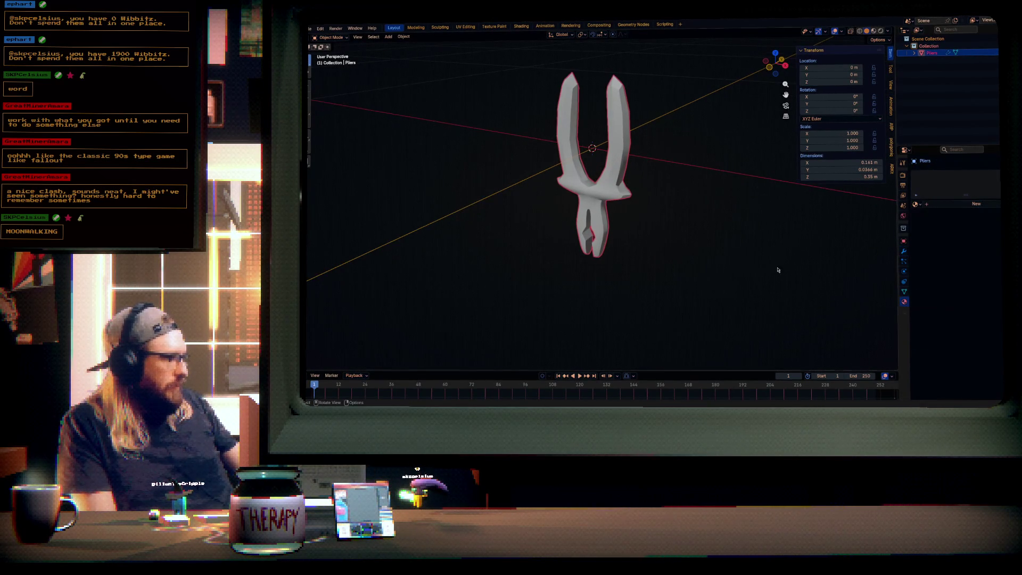
click(954, 204)
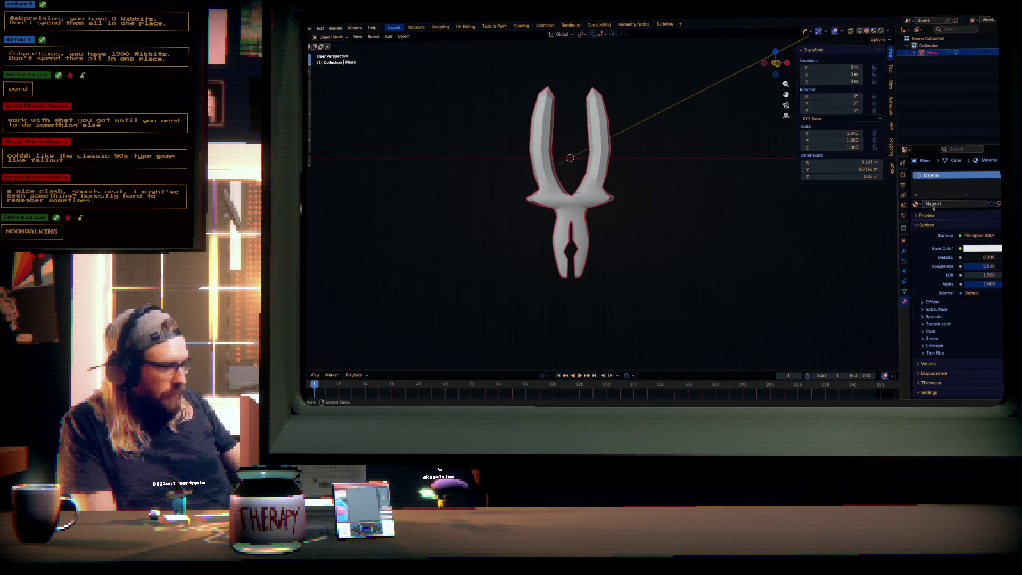
- In Edit Mode, grow the selection across the jaws and add a second material slot
key(Tab)
mouse_move(642, 242)
mouse_down()
mouse_move(664, 283)
mouse_move(694, 235)
mouse_move(641, 237)
mouse_up()
key(ctrl+KP_Add)
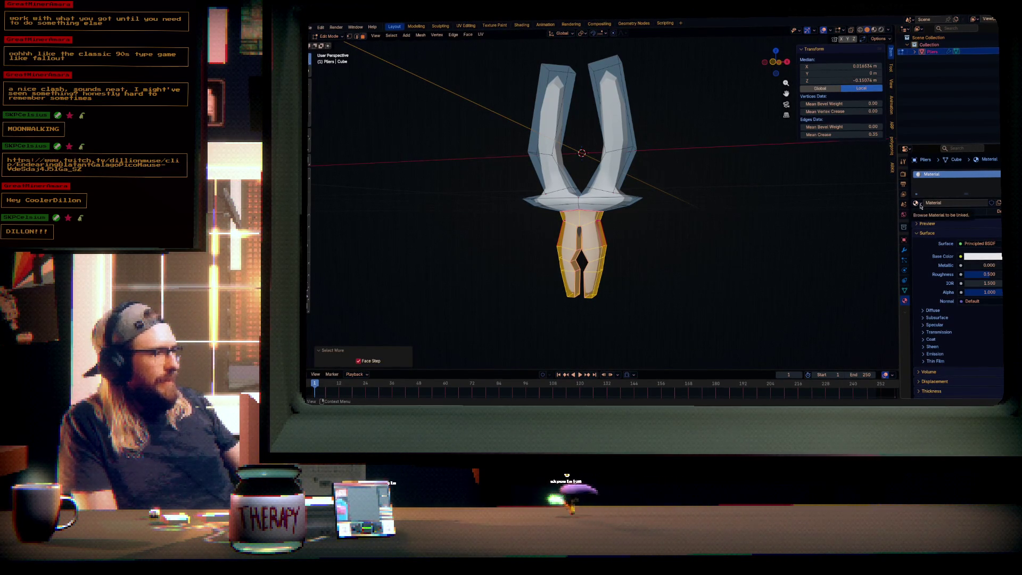
click(1000, 175)
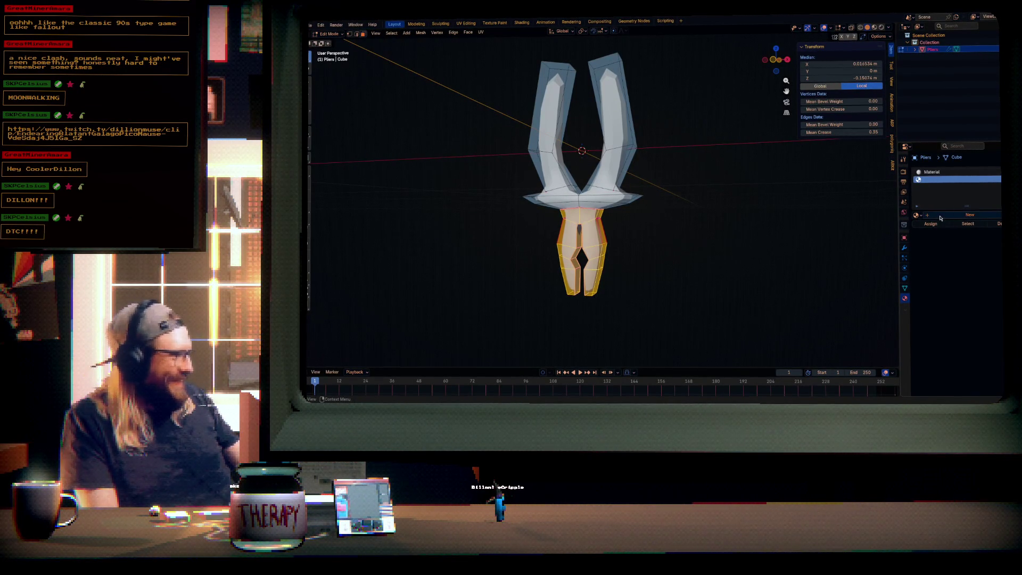
- Create Material.001 for the jaws with a darker grey base colour and raised roughness
click(937, 215)
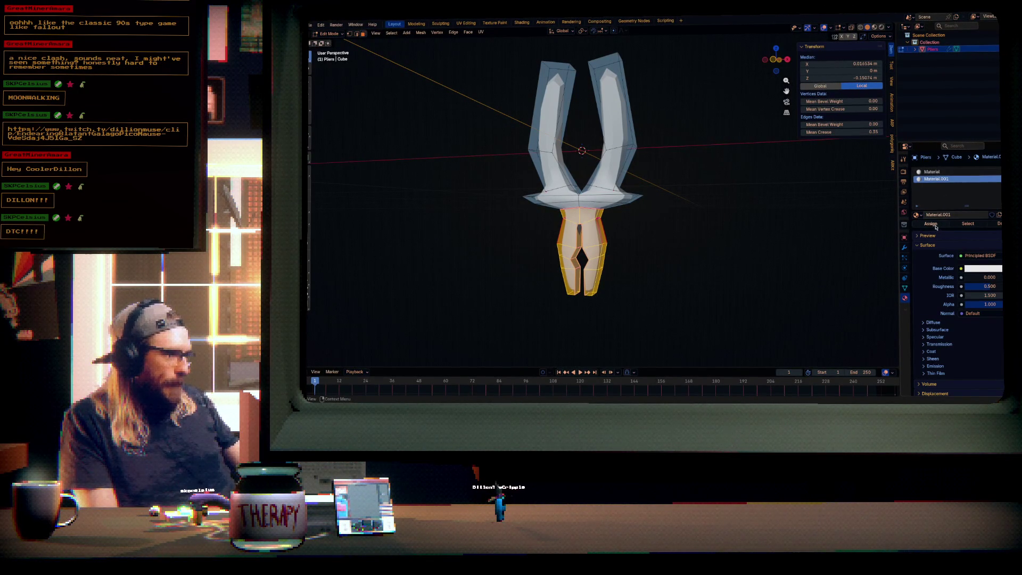
click(984, 268)
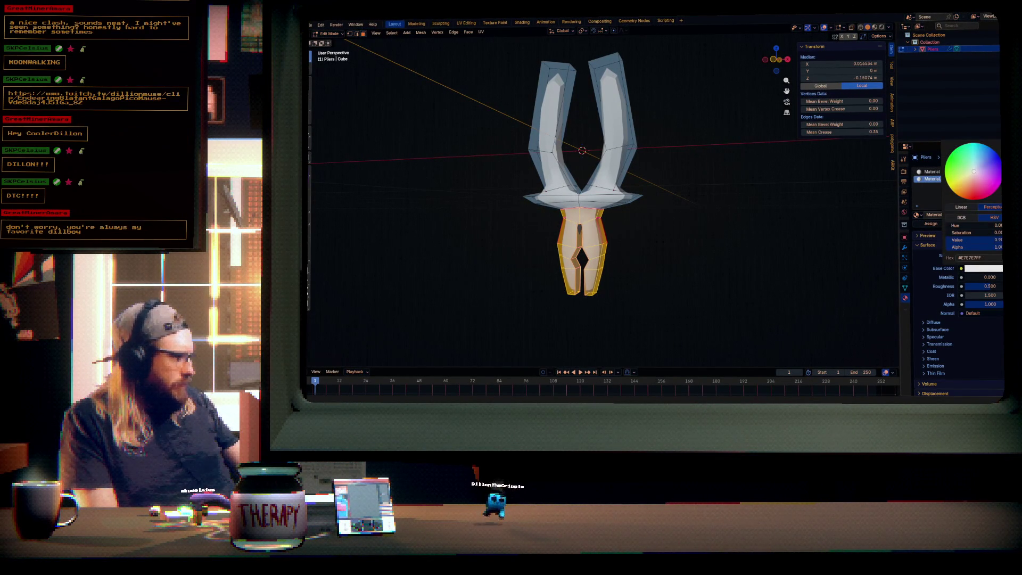
drag(980, 239, 964, 239)
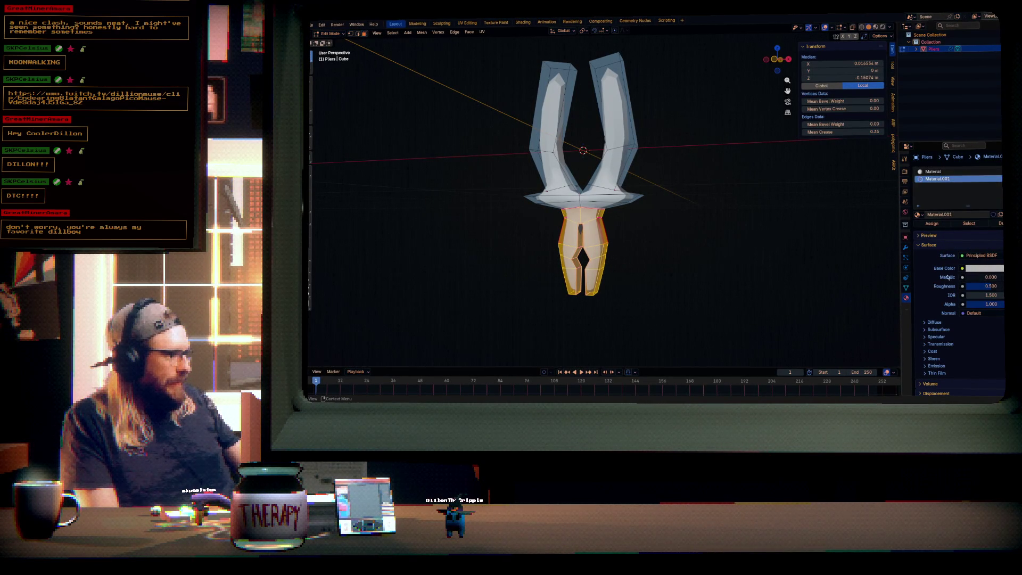
key(Tab)
mouse_move(677, 272)
mouse_down()
mouse_move(707, 262)
mouse_move(684, 262)
mouse_move(719, 266)
mouse_up()
mouse_move(986, 277)
mouse_down()
mouse_move(1012, 277)
mouse_move(980, 277)
mouse_move(1002, 268)
mouse_move(990, 277)
mouse_move(999, 277)
mouse_up()
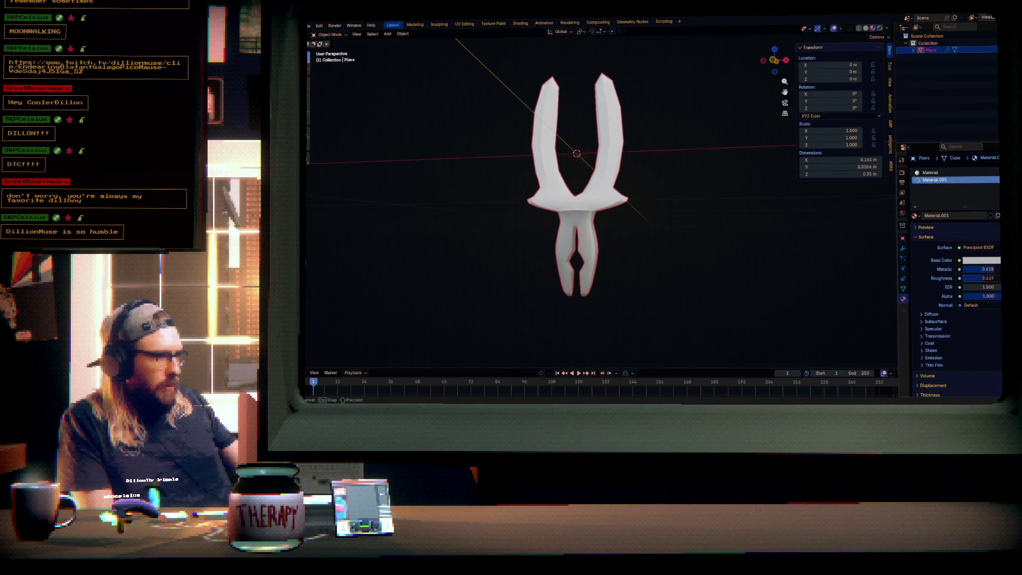
- Color the handle Material a deep orange and raise its roughness to 0.720
click(935, 174)
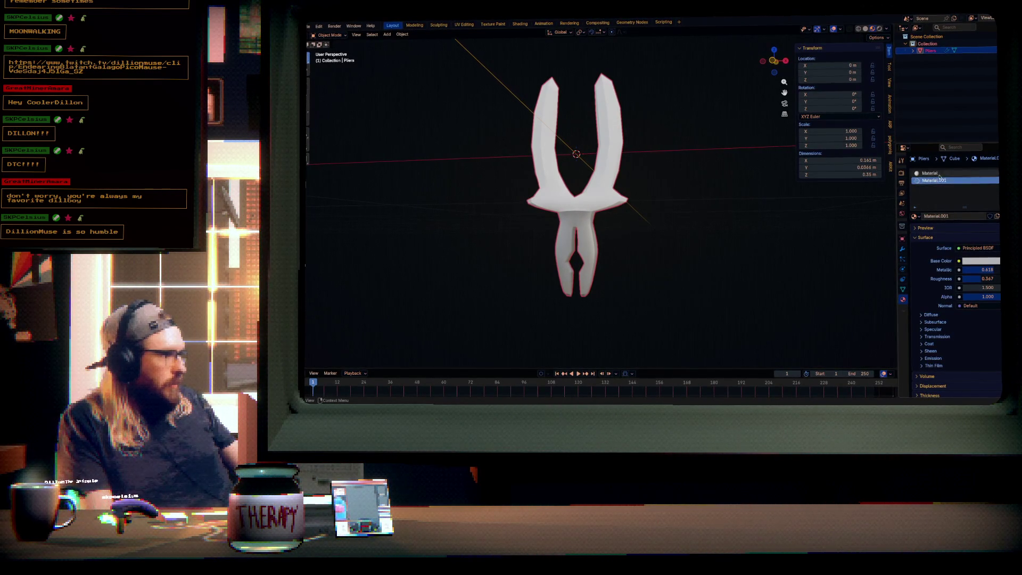
mouse_move(628, 229)
mouse_down()
mouse_move(598, 251)
mouse_move(746, 241)
mouse_move(641, 228)
mouse_move(606, 235)
mouse_move(610, 247)
mouse_up()
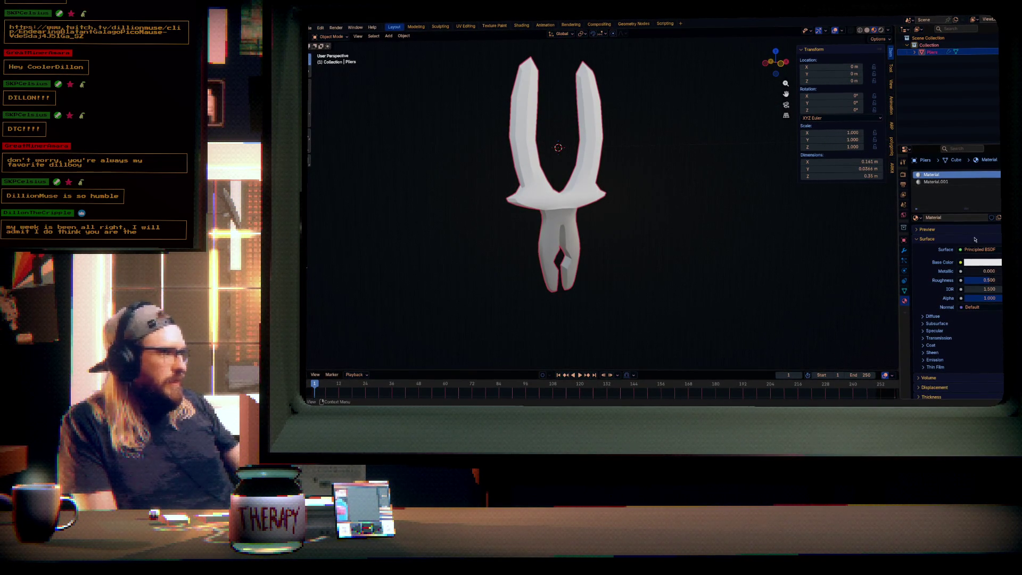
click(980, 263)
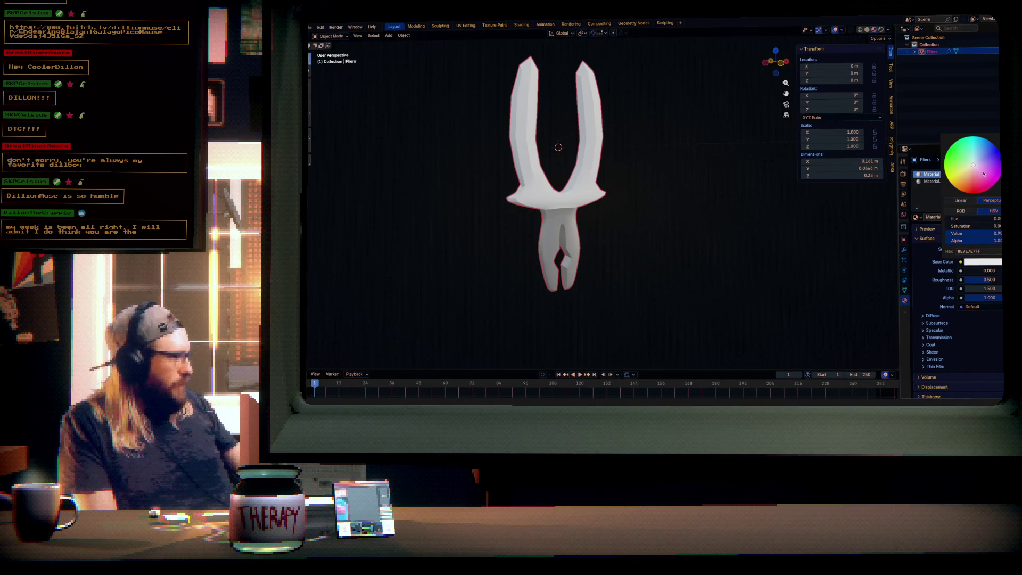
drag(977, 176, 962, 180)
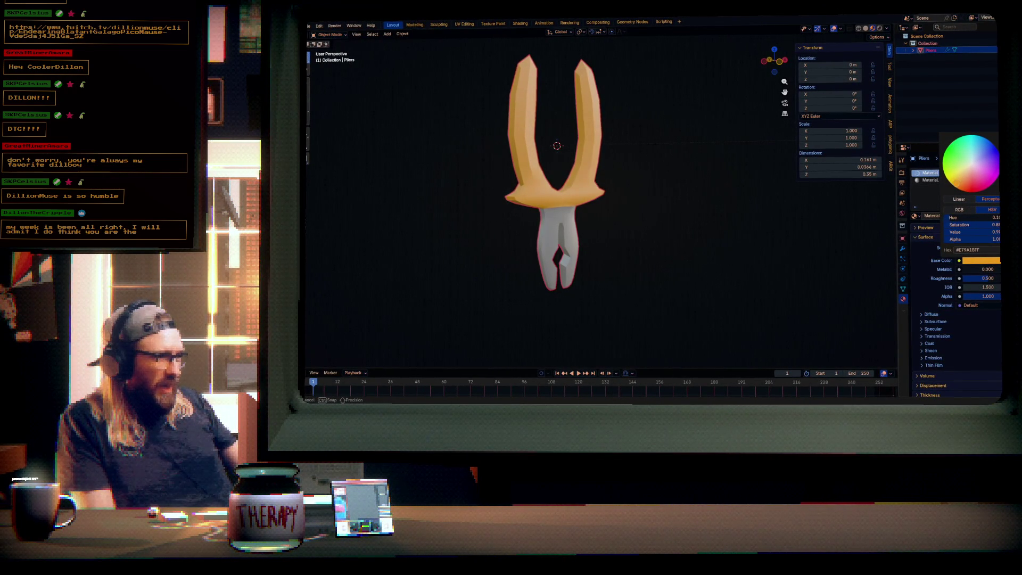
drag(953, 185, 956, 187)
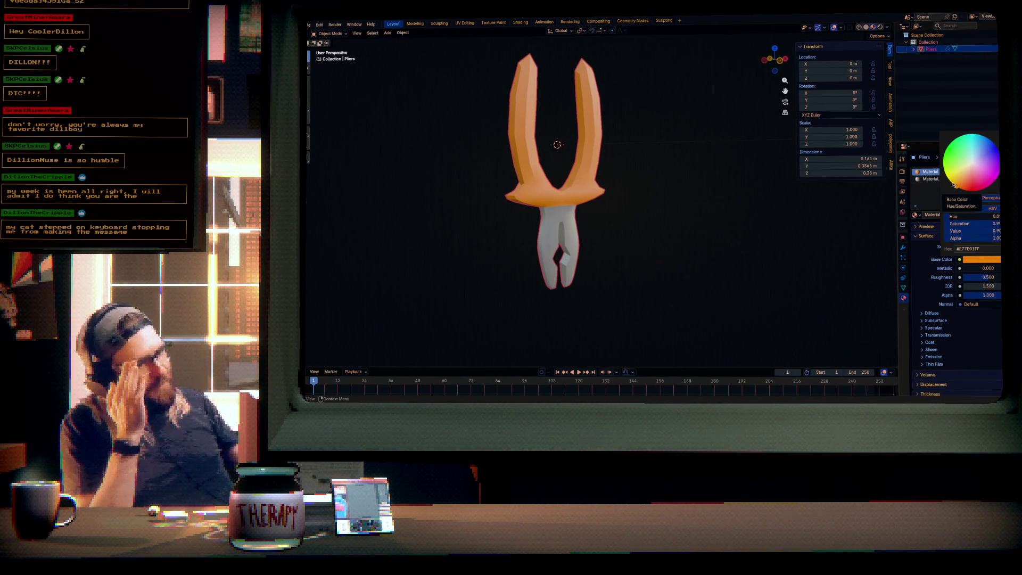
mouse_move(985, 277)
mouse_down()
mouse_move(999, 278)
mouse_move(980, 277)
mouse_up()
mouse_move(757, 213)
mouse_down()
mouse_move(669, 233)
mouse_move(660, 270)
mouse_move(593, 169)
mouse_up()
scroll(639, 234, up, 6)
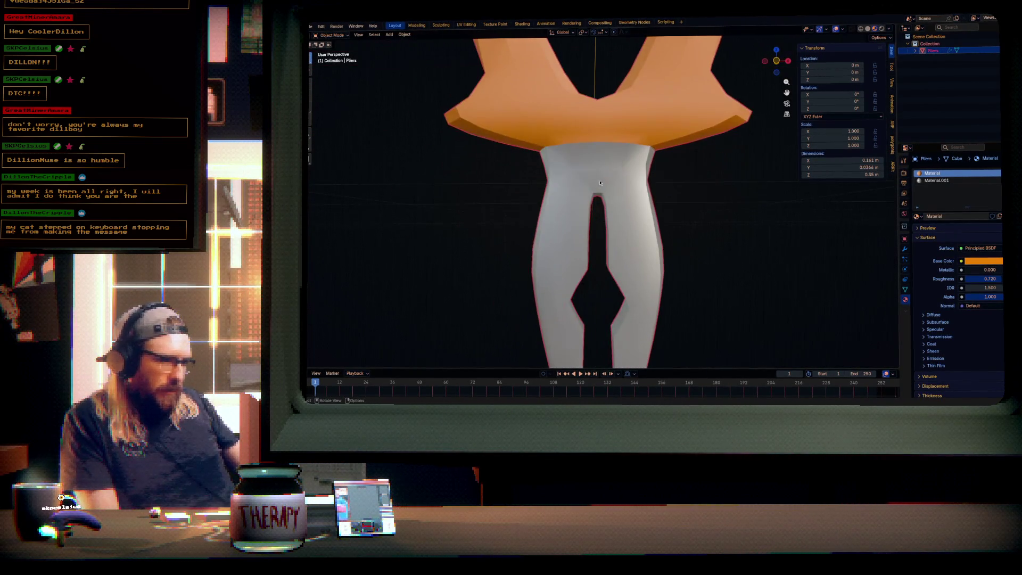
- Toggle into Edit Mode to check the pliers' face assignments, then back to Object Mode
key(Tab)
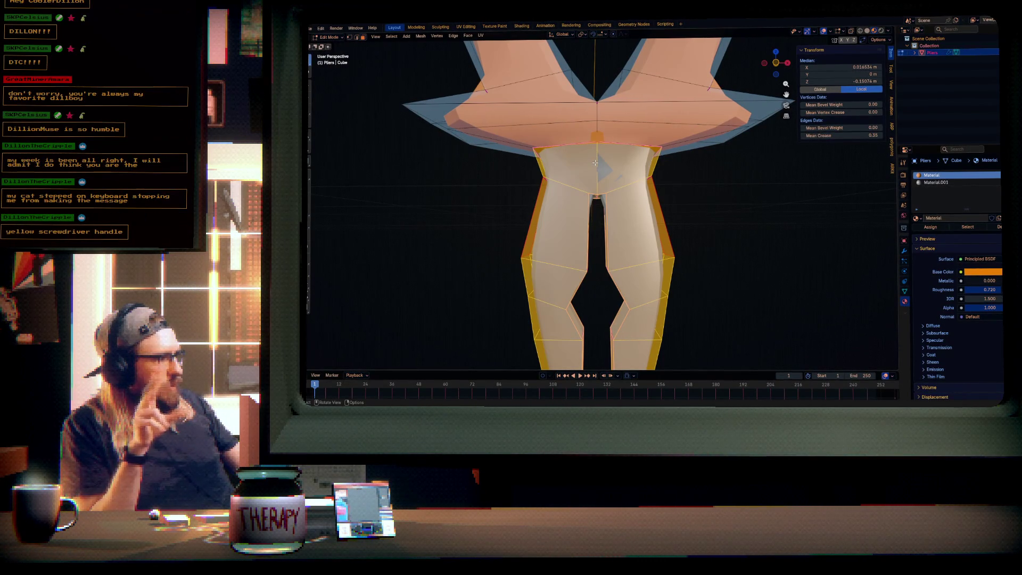
scroll(685, 172, down, 8)
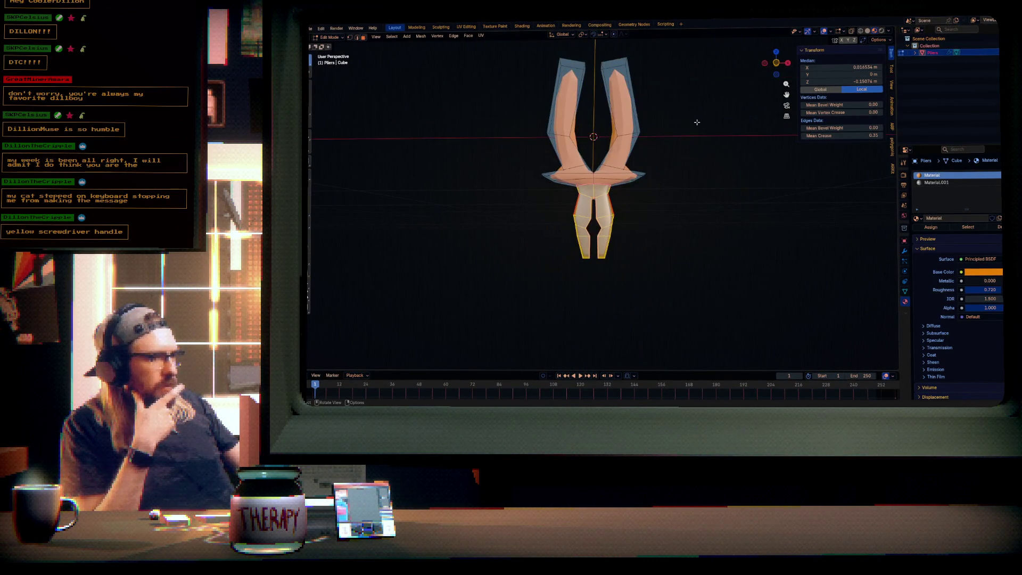
drag(710, 140, 830, 201)
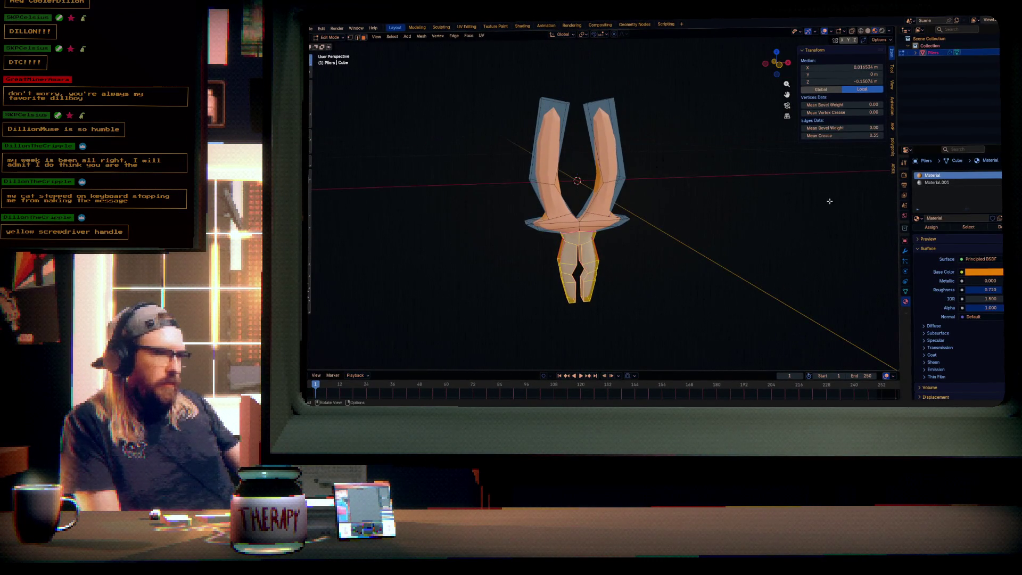
key(Tab)
- Shift the handle base colour from orange to golden yellow (hex E29A00)
click(995, 266)
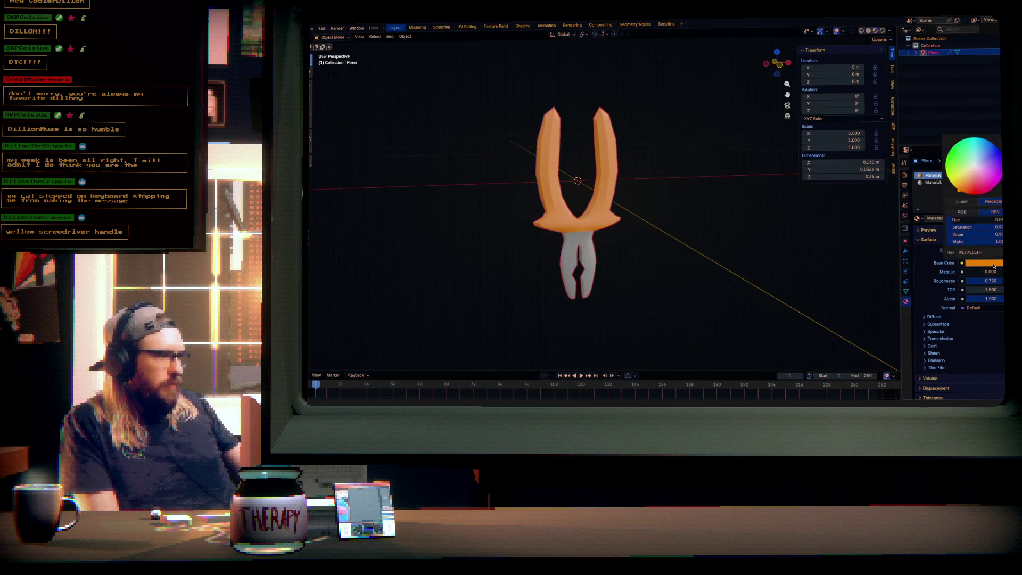
drag(958, 175, 955, 186)
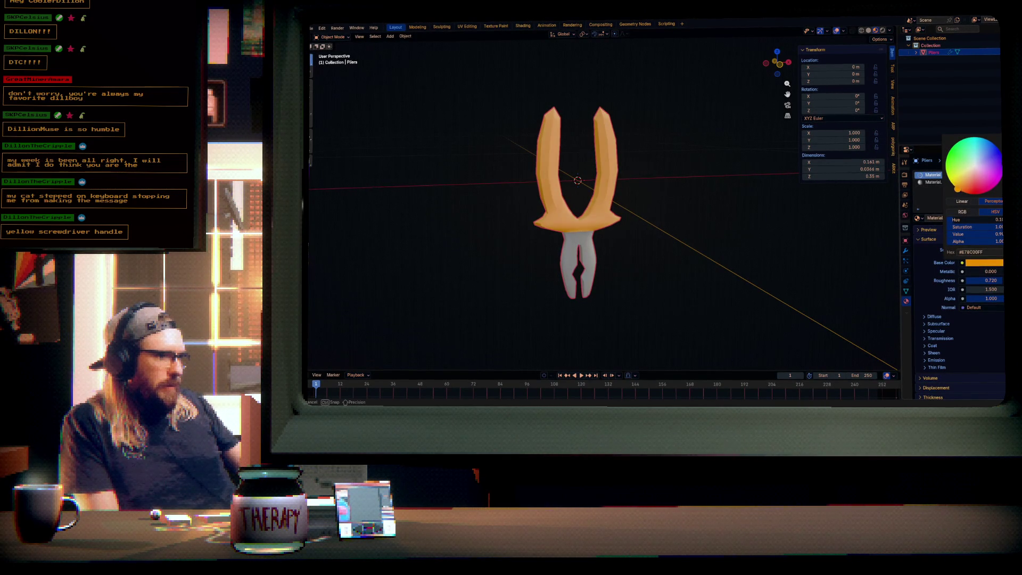
scroll(964, 173, up, 1)
scroll(965, 169, down, 2)
drag(965, 170, 955, 185)
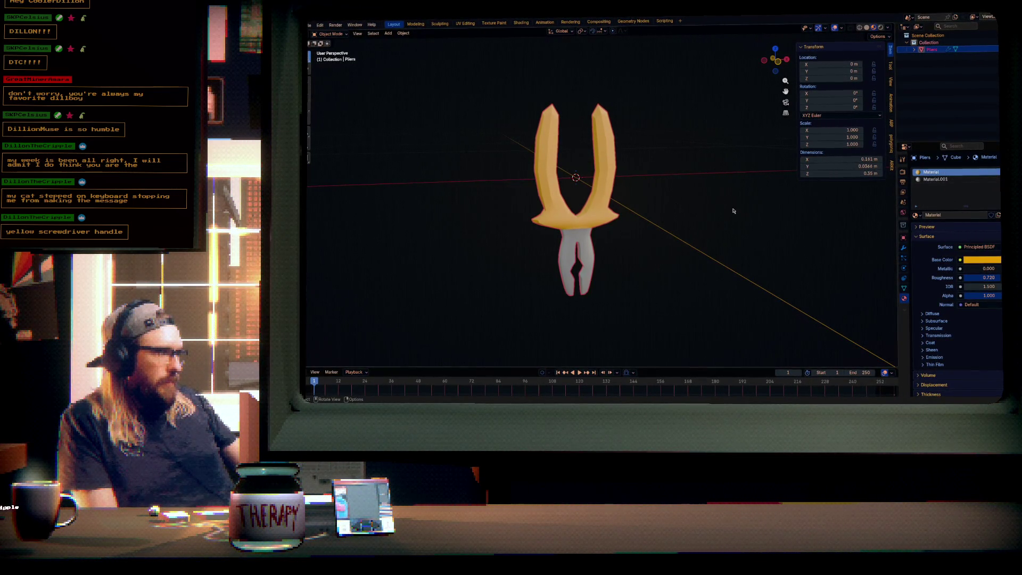
mouse_move(708, 187)
mouse_down()
mouse_move(707, 205)
mouse_move(706, 188)
mouse_up()
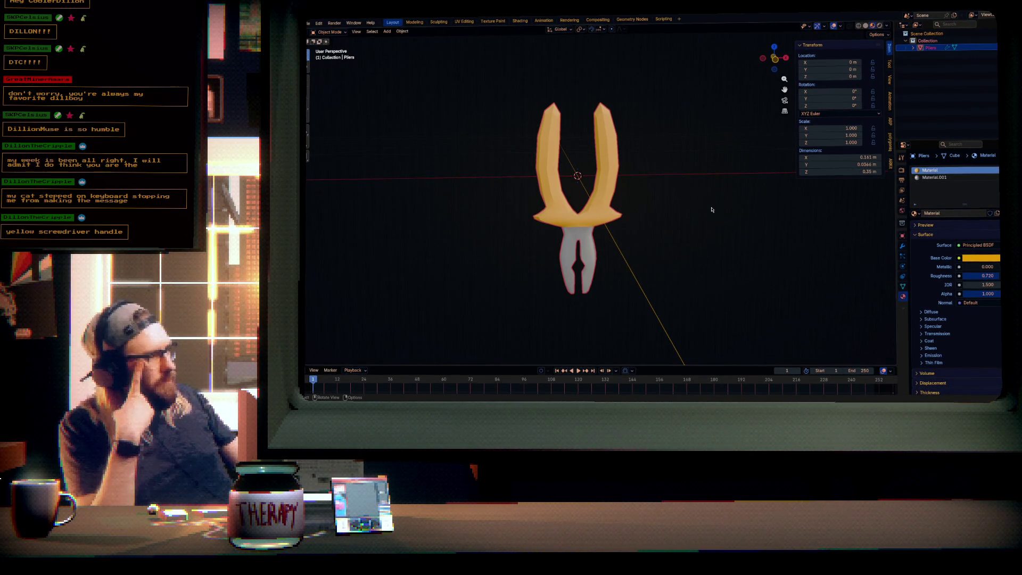
click(985, 258)
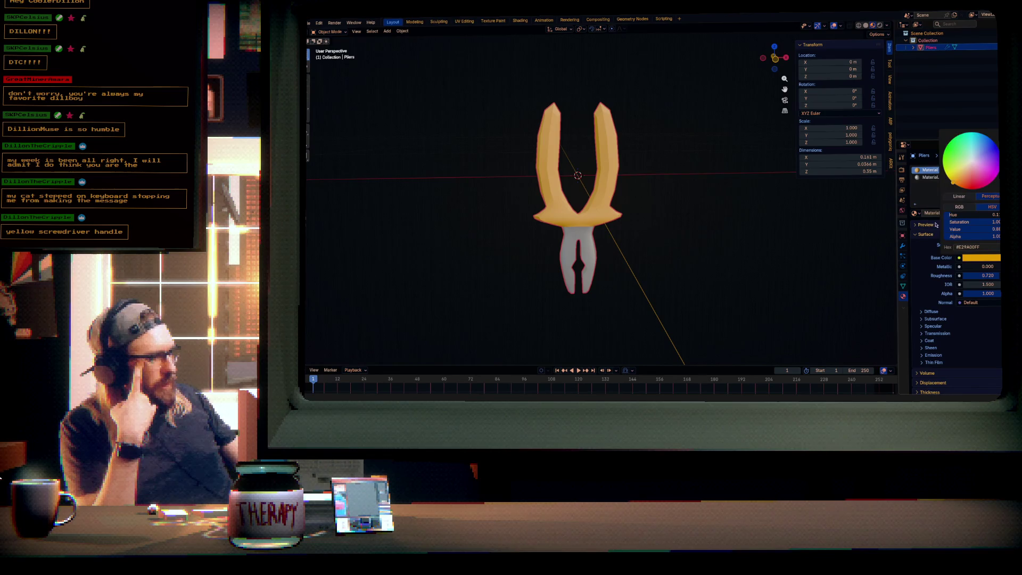
- Try blue and green on the pliers handles before settling on pure red
mouse_move(970, 145)
mouse_down()
mouse_move(990, 140)
mouse_move(995, 159)
mouse_move(996, 142)
mouse_move(943, 167)
mouse_move(950, 142)
mouse_up()
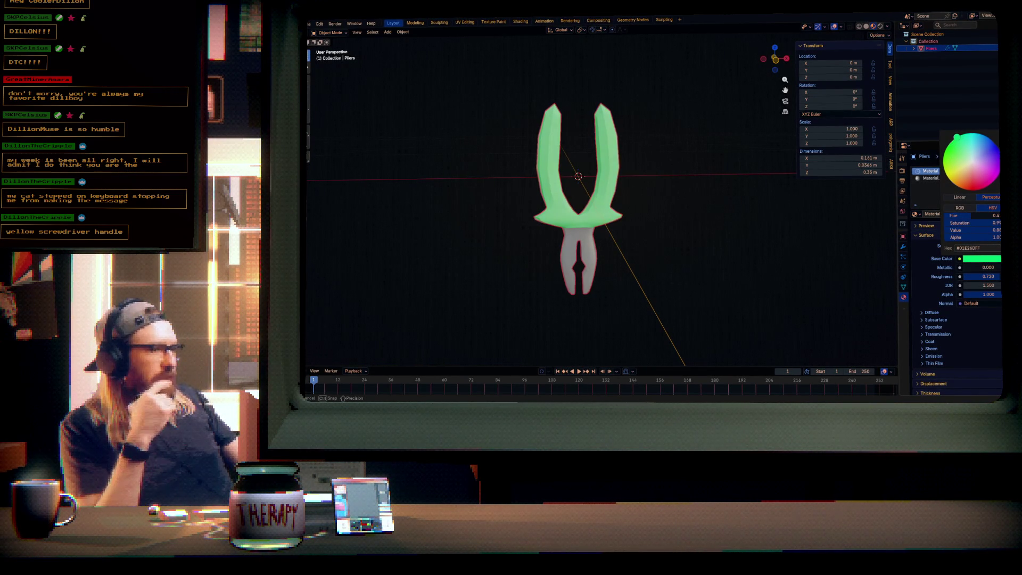
drag(980, 230, 937, 230)
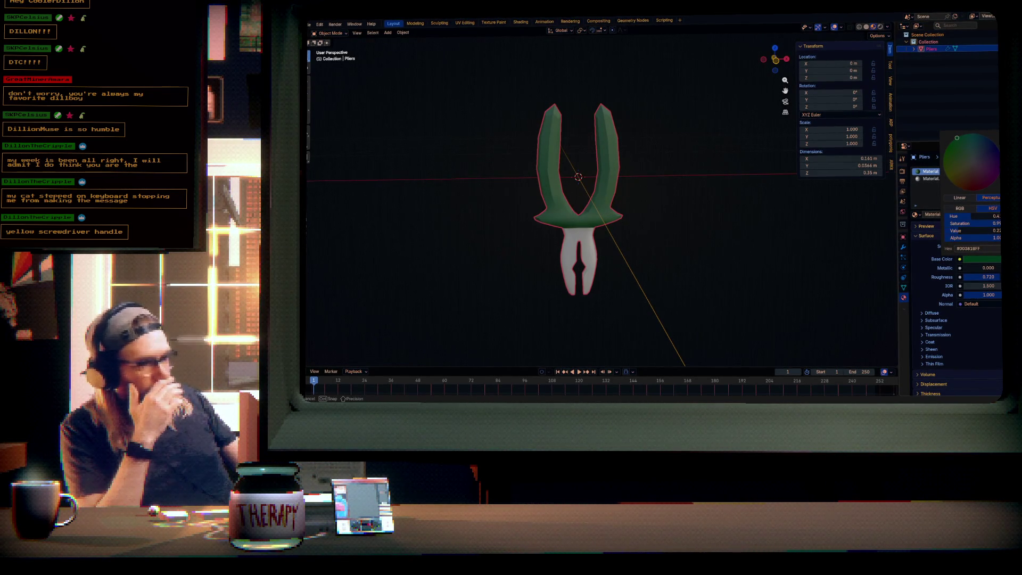
mouse_move(937, 230)
mouse_down()
mouse_move(979, 230)
mouse_move(990, 217)
mouse_move(974, 196)
mouse_up()
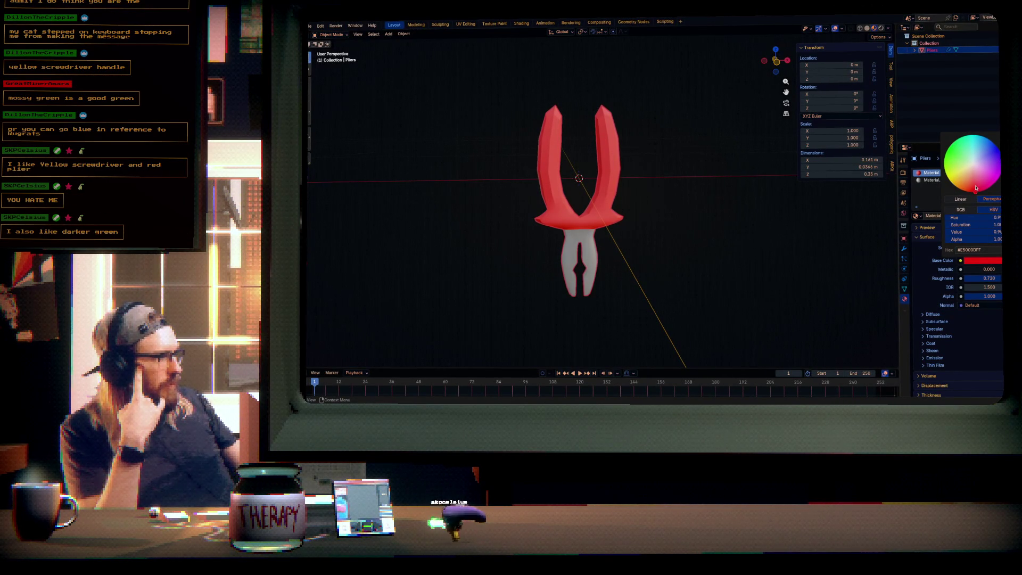
drag(976, 185, 974, 192)
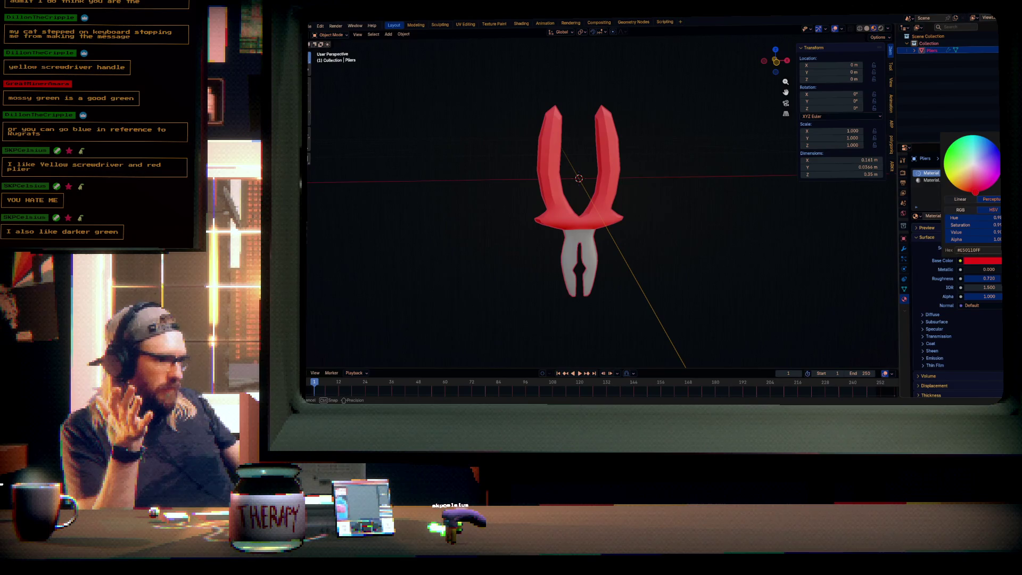
- Darken the red handles, save the pliers file, and return to Unity
scroll(972, 166, down, 5)
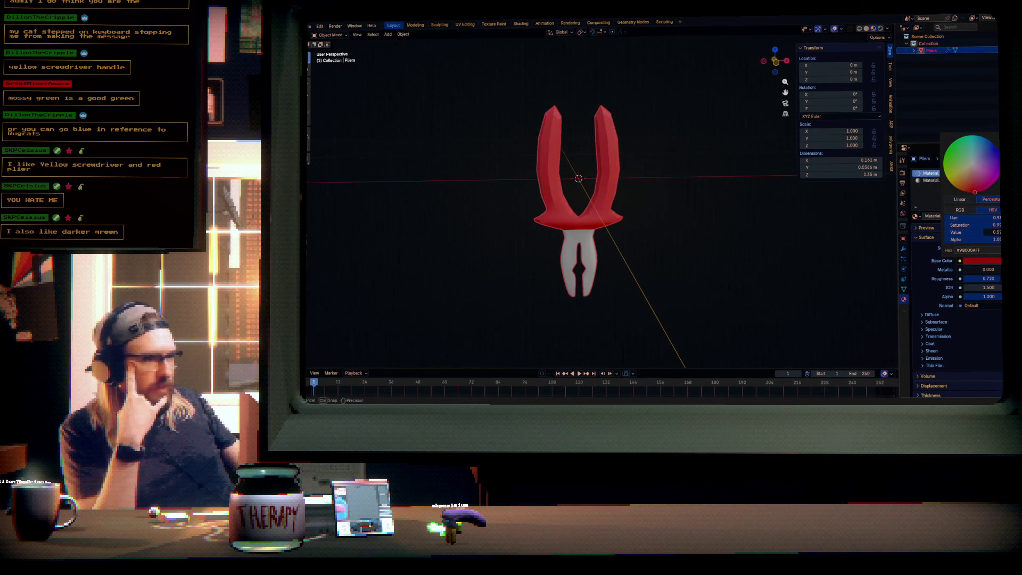
scroll(972, 165, up, 1)
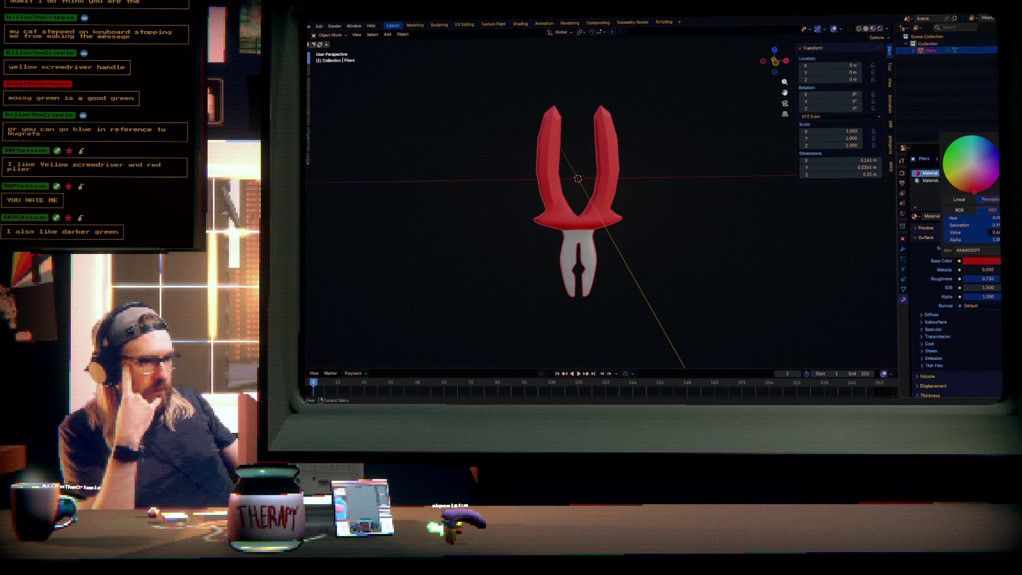
key(ctrl+s)
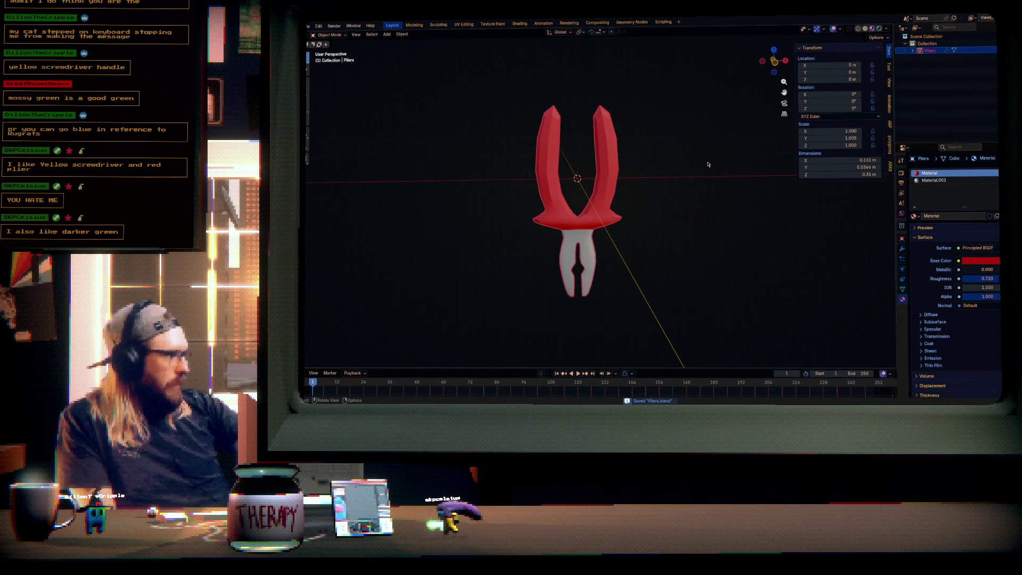
key(alt+Tab)
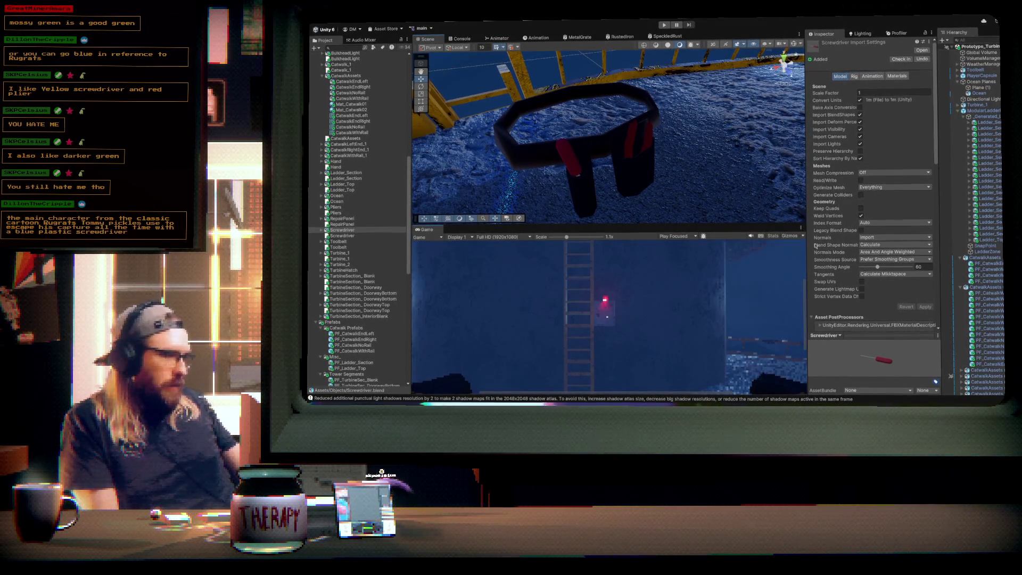
- Maximize the Game view, enter Play mode, and grab the screwdriver and pliers
key(shift+space)
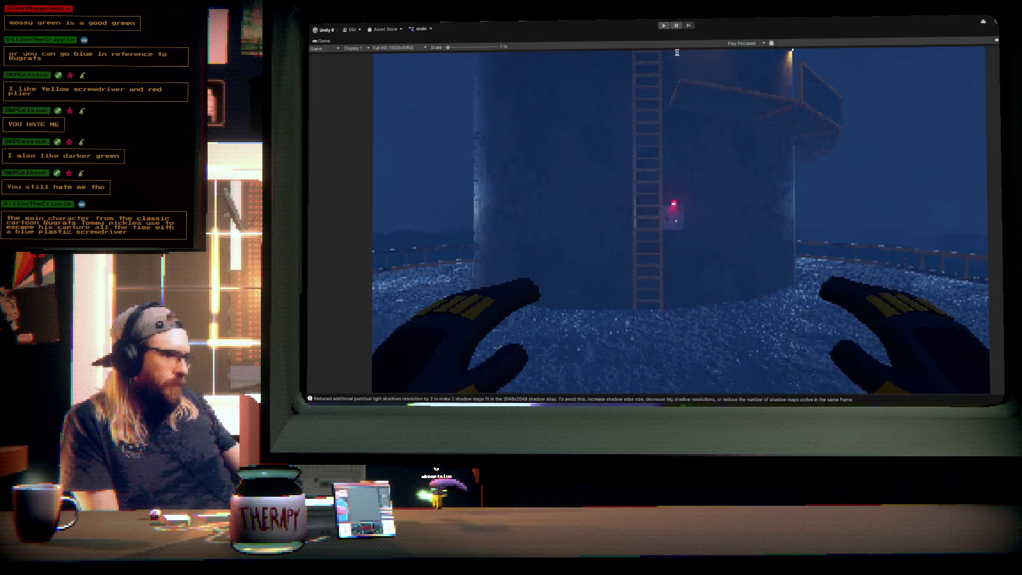
click(663, 26)
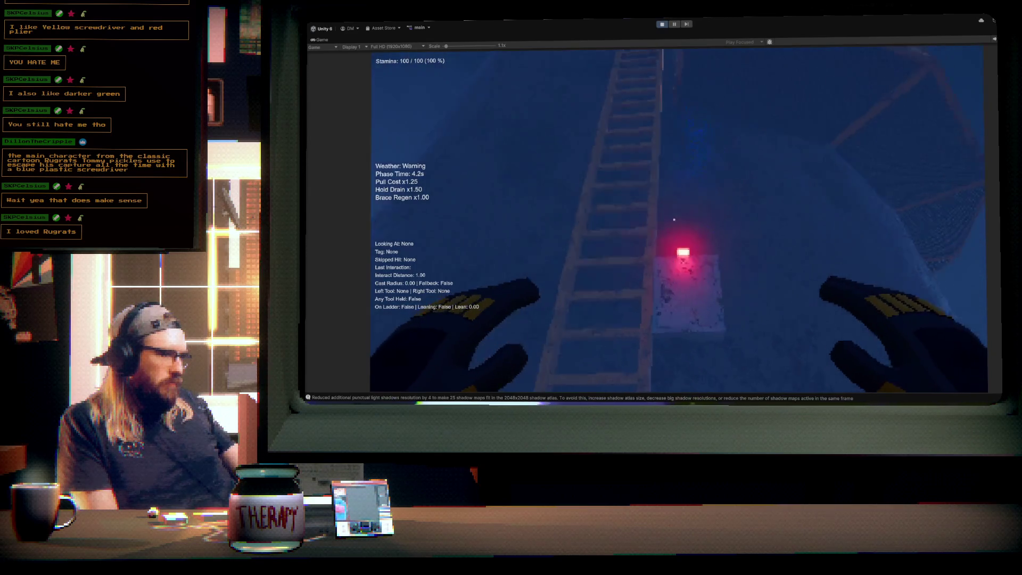
right_click(674, 219)
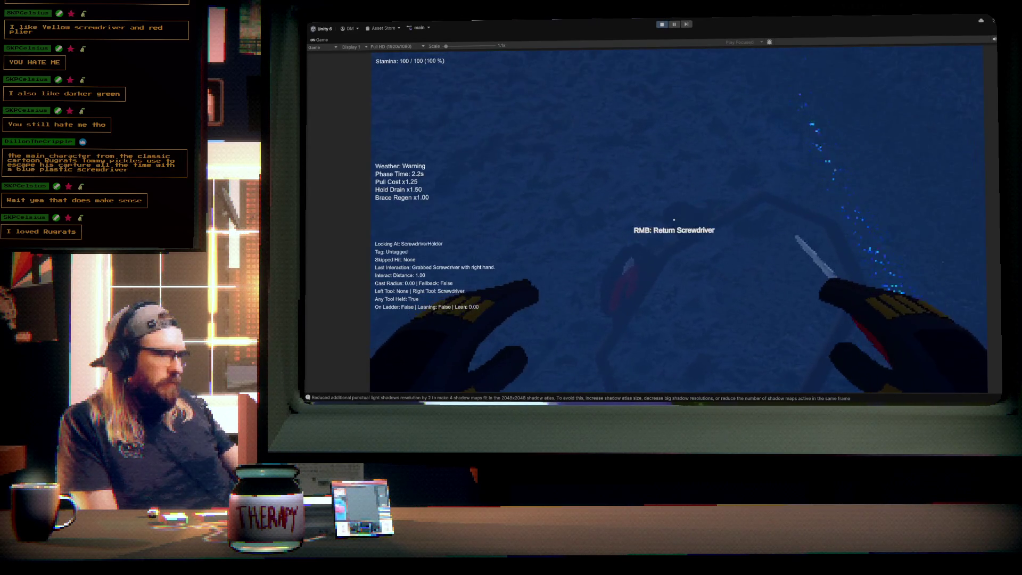
click(674, 219)
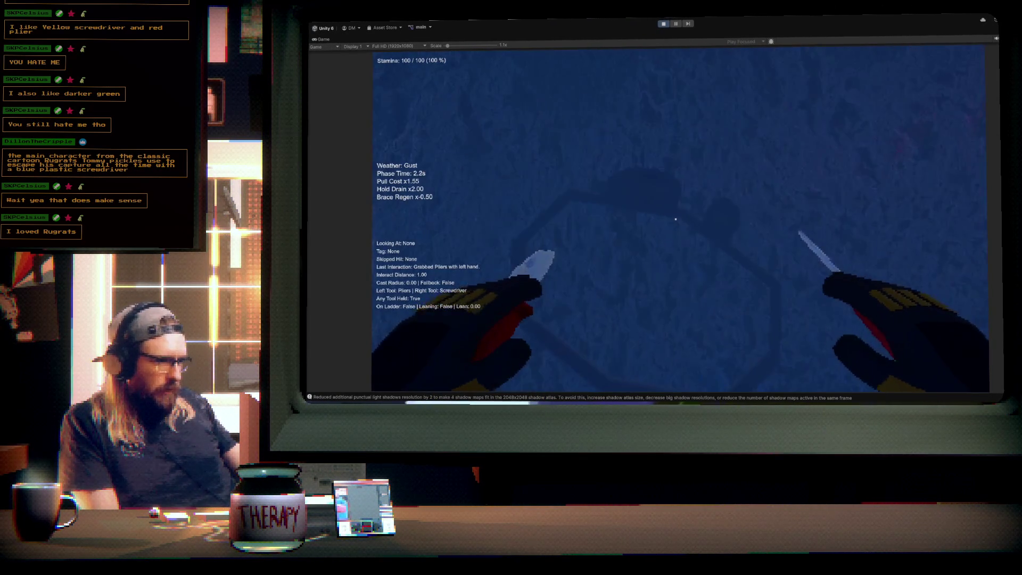
- Return the pliers and screwdriver to their holders, stop Play, and switch to Blender
click(676, 219)
right_click(676, 219)
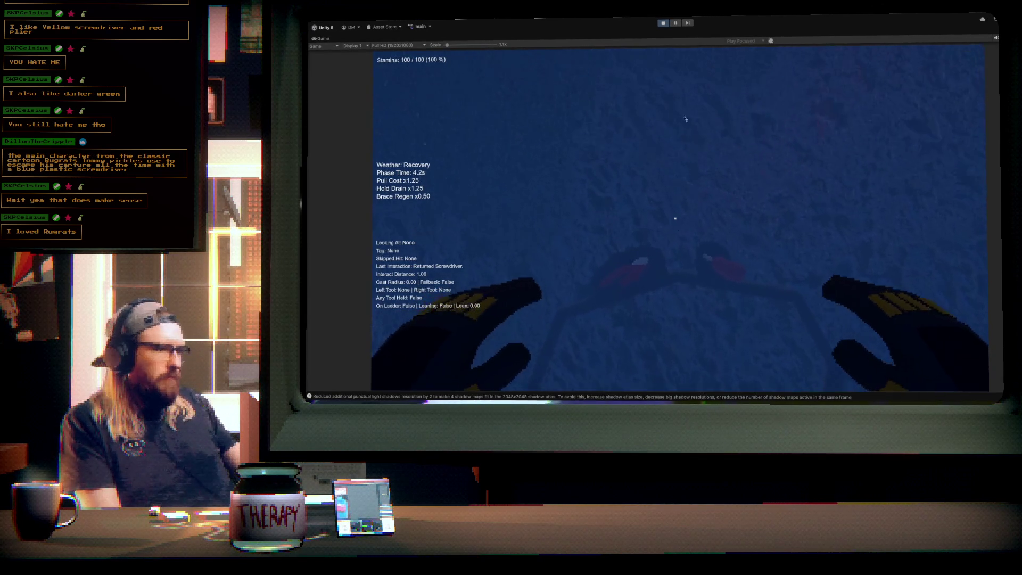
click(663, 23)
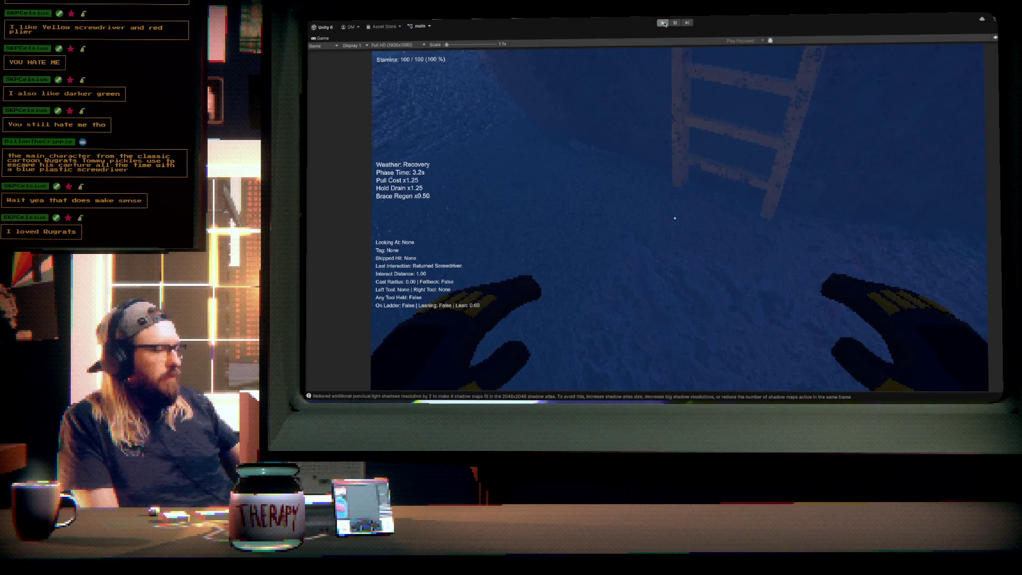
key(alt+Tab)
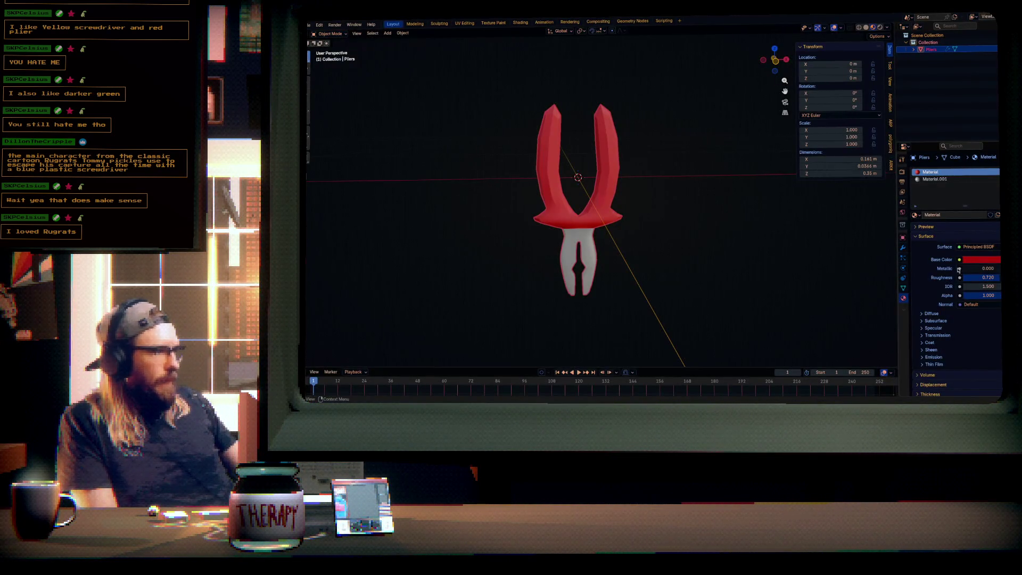
- Darken the pliers' grey Material.001 to value 0.60 and save the file
click(936, 179)
click(983, 259)
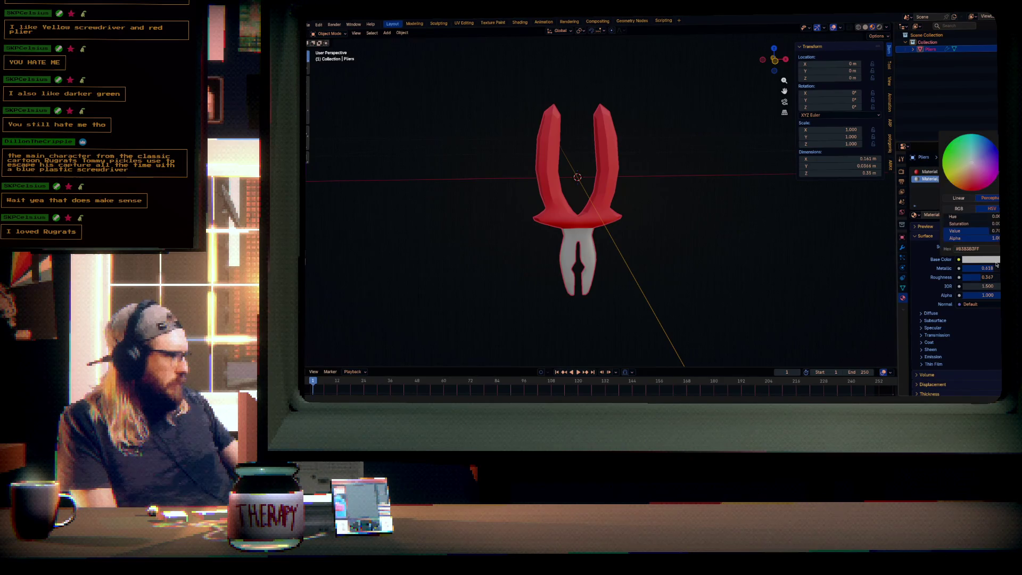
drag(983, 230, 972, 230)
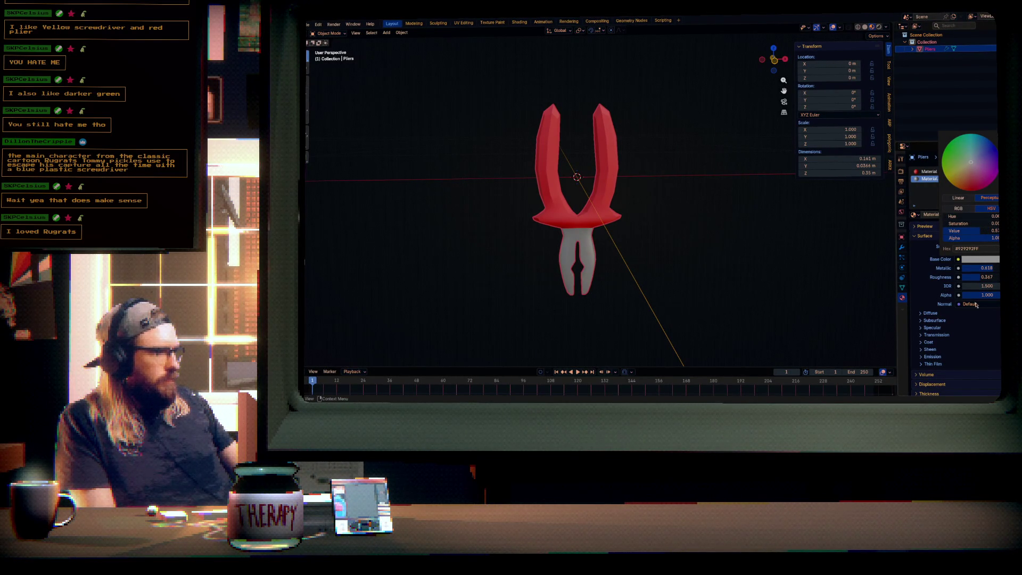
drag(753, 191, 721, 219)
key(ctrl+s)
- Open Screwdriver.blend from recent files and select its Material.001
click(308, 24)
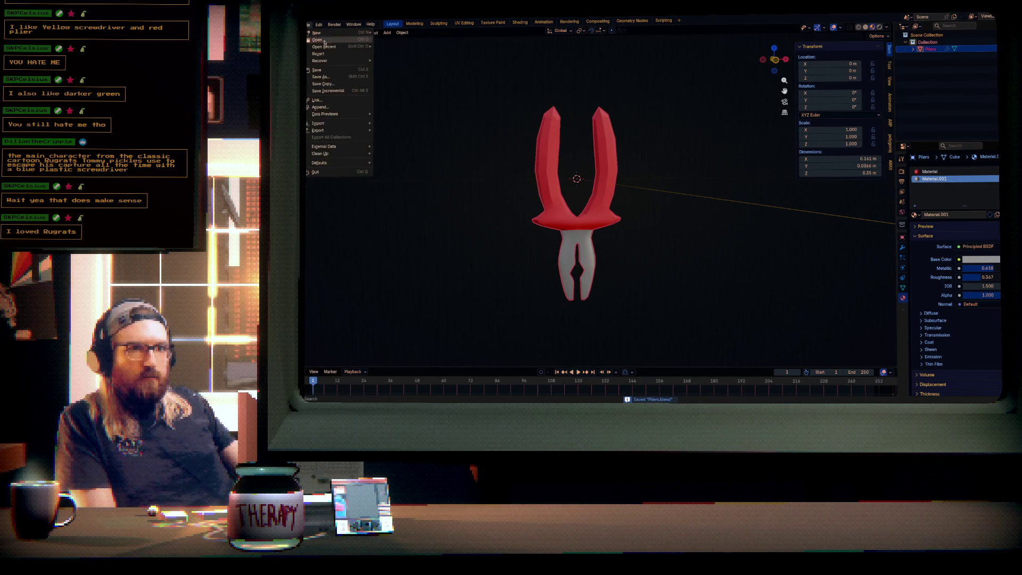
mouse_move(326, 46)
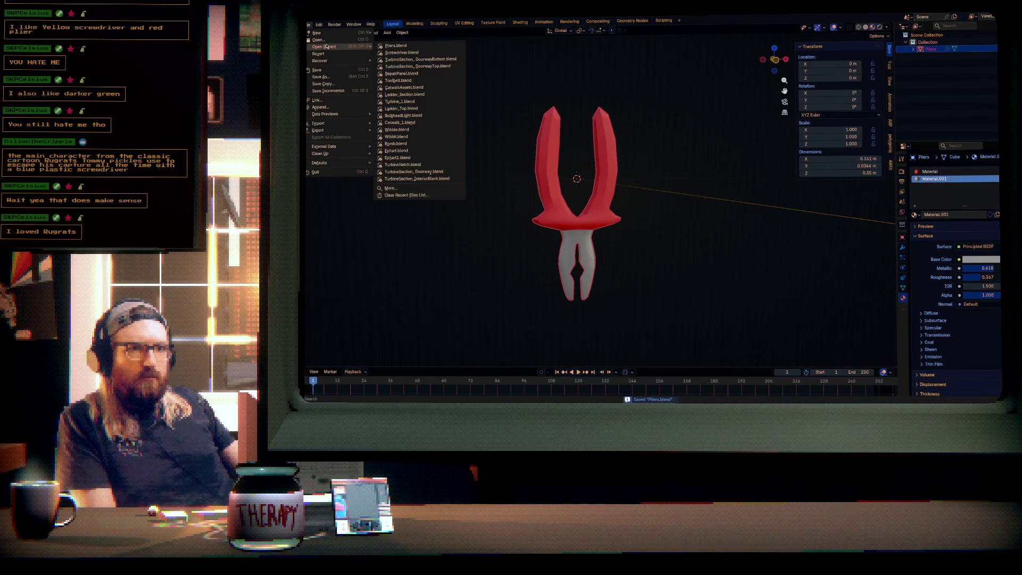
click(402, 52)
click(958, 179)
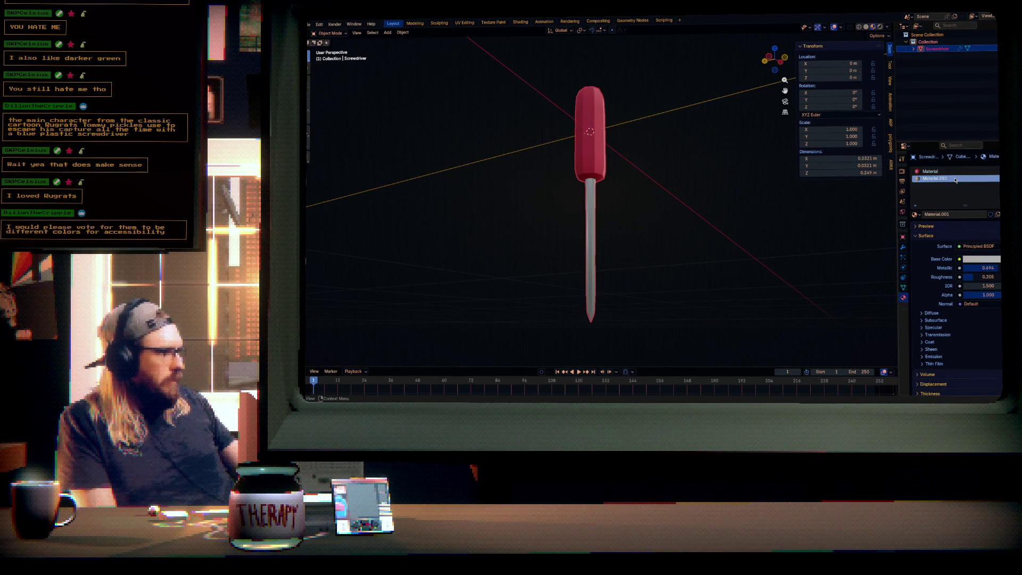
- Darken the screwdriver's metal shaft colour to value 0.53 and save the file
click(997, 262)
drag(974, 230, 958, 230)
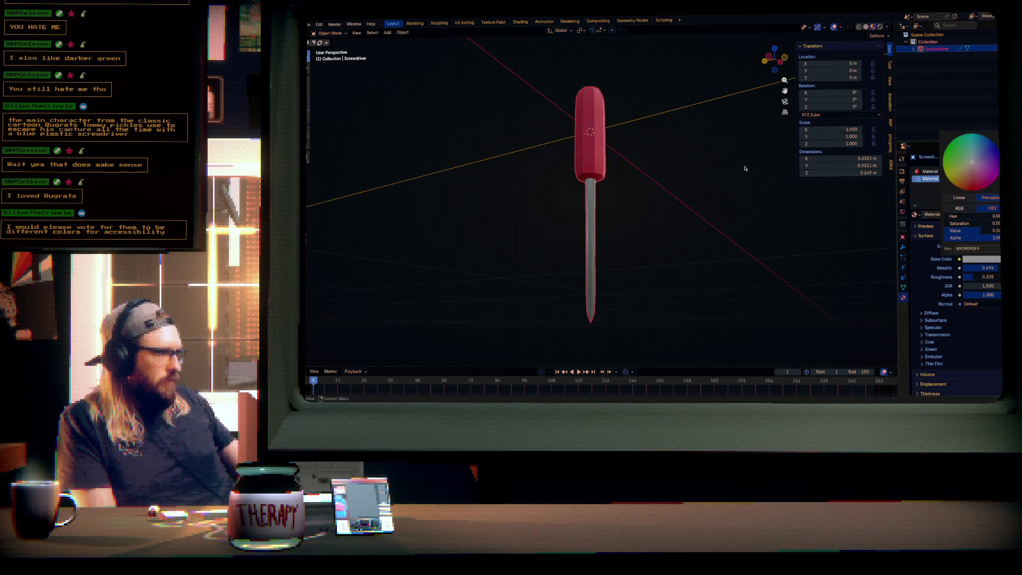
mouse_move(720, 178)
mouse_down()
mouse_move(677, 207)
mouse_move(704, 188)
mouse_up()
key(ctrl+s)
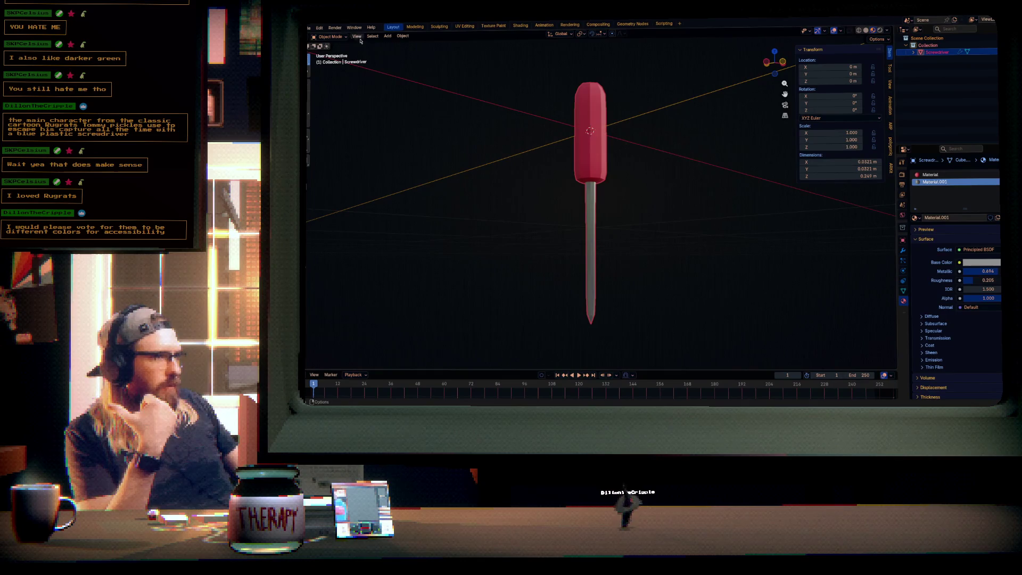
- Reopen Pliers.blend from the recent files list
click(319, 27)
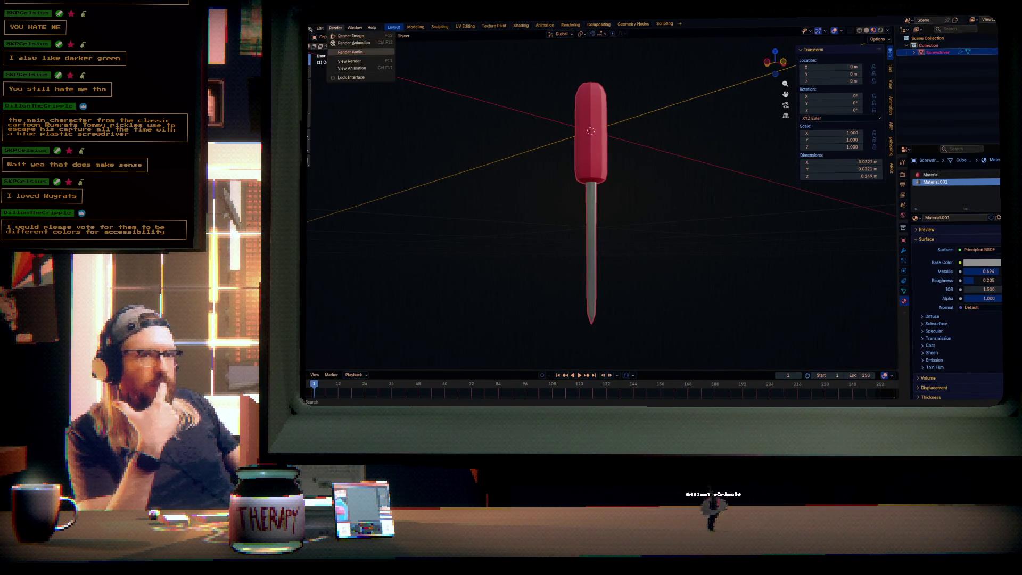
click(310, 27)
mouse_move(330, 50)
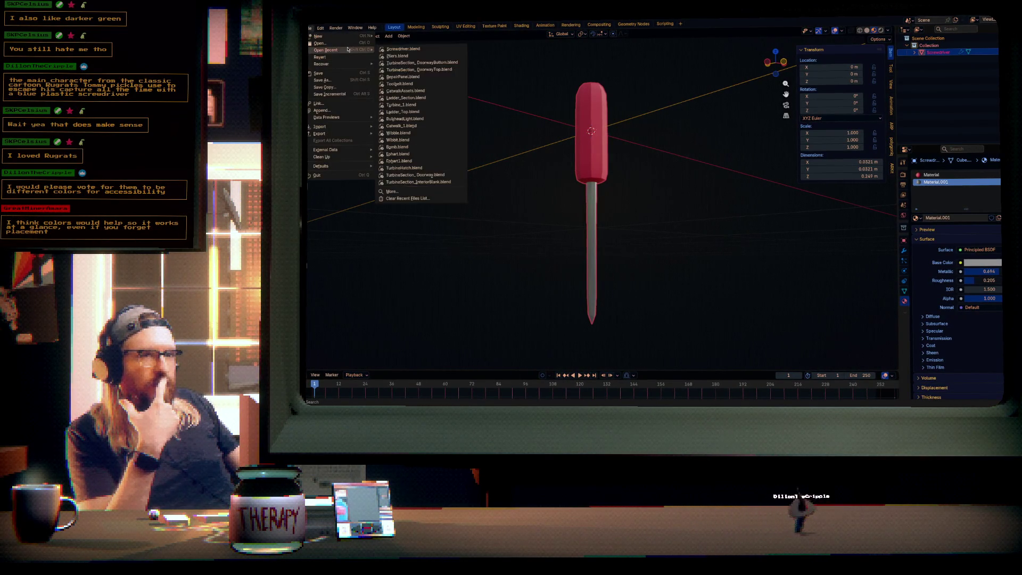
click(420, 58)
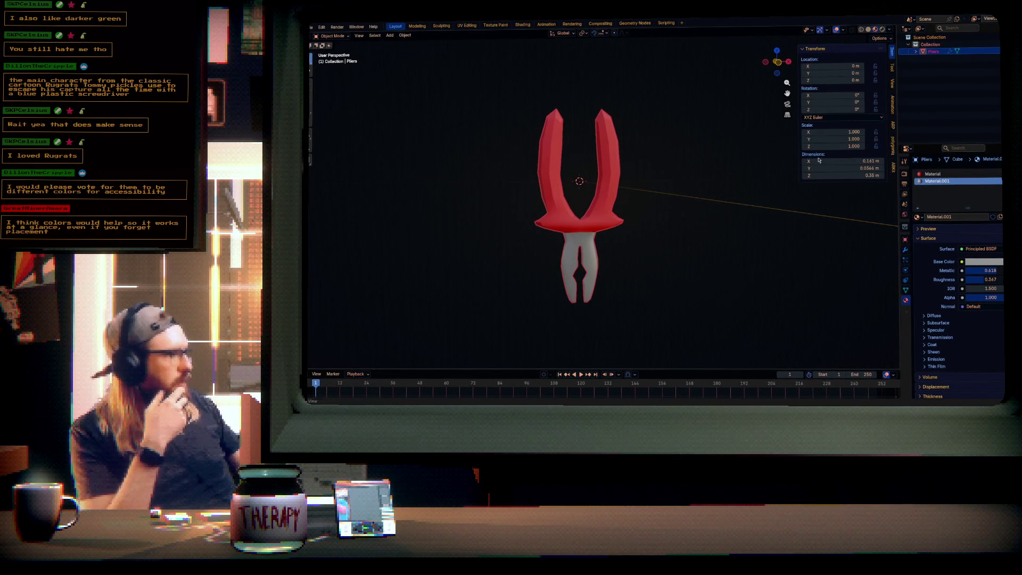
- Change the handle Material's base colour from red to yellow, save Pliers.blend, and return to Unity
click(937, 174)
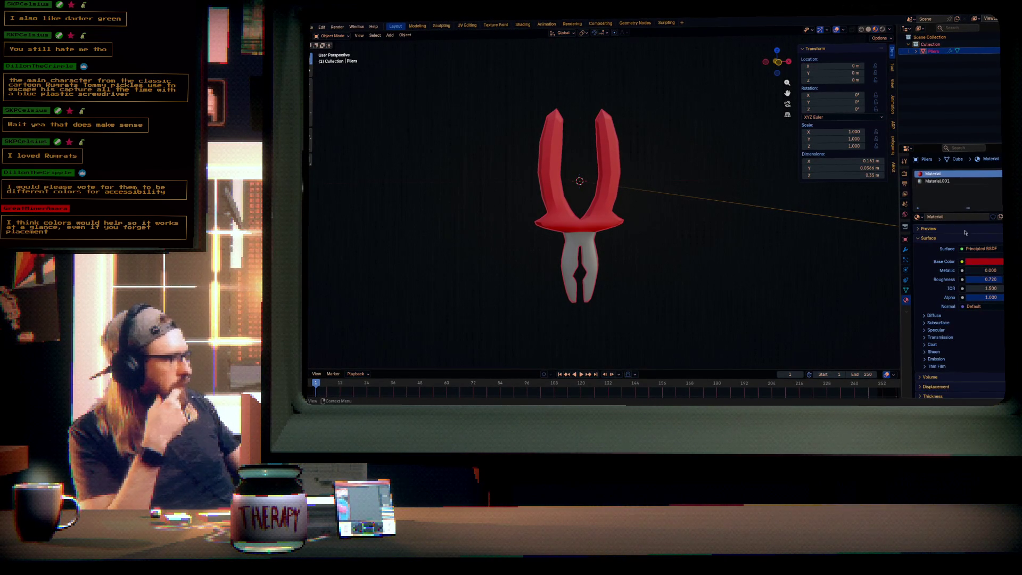
click(992, 262)
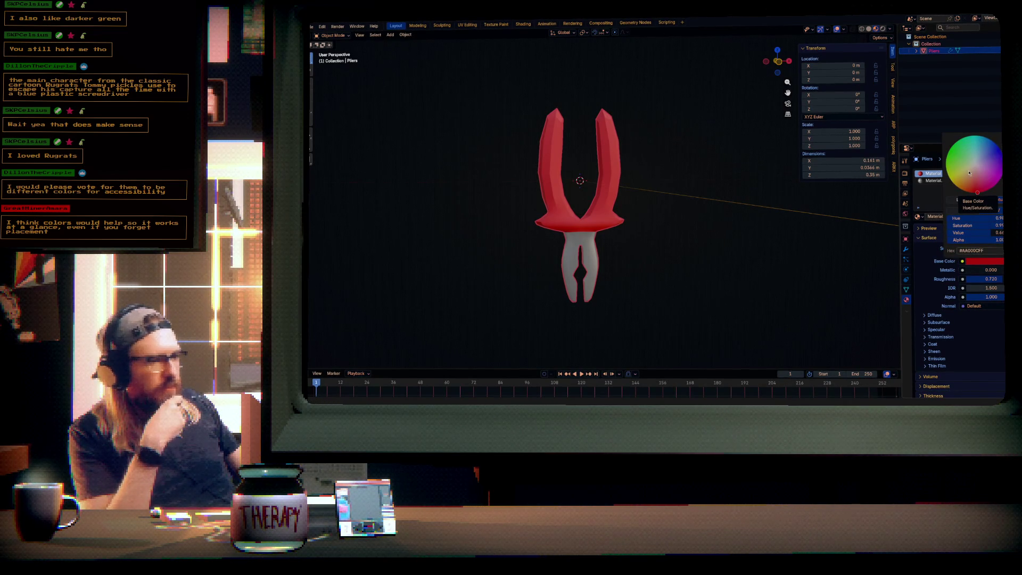
drag(971, 173, 959, 187)
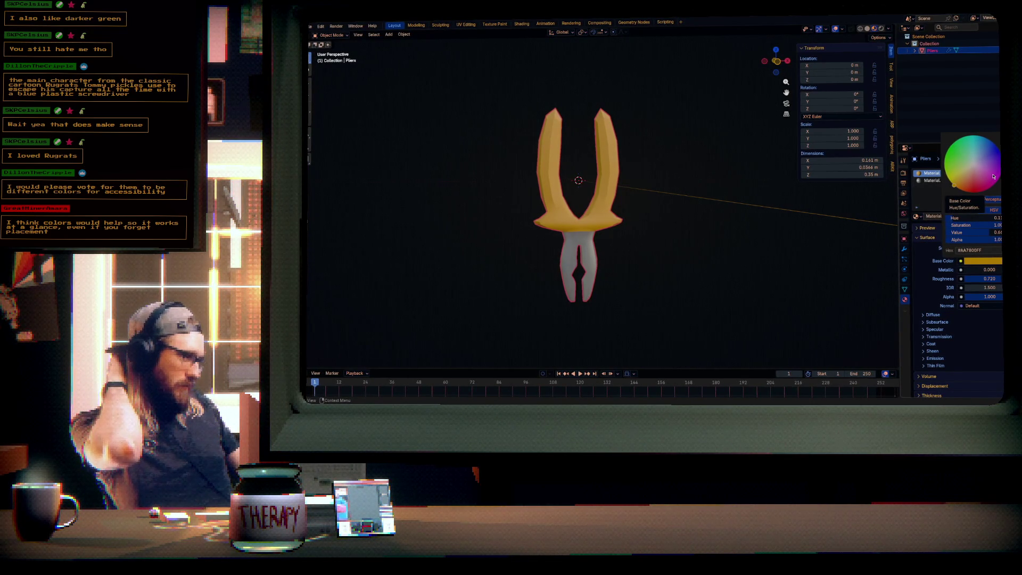
mouse_move(995, 176)
mouse_down()
mouse_move(985, 145)
mouse_move(951, 184)
mouse_up()
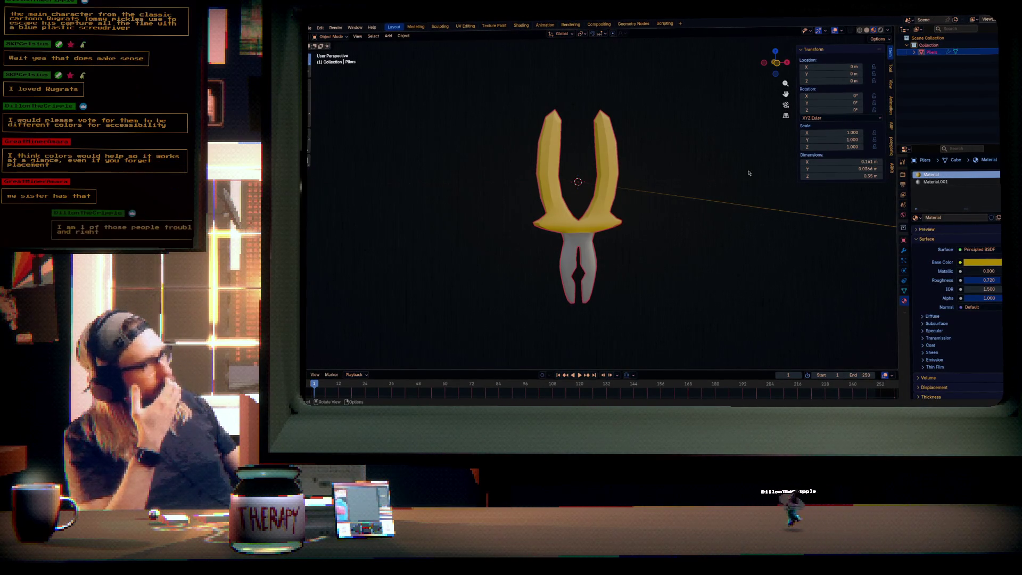
key(ctrl+s)
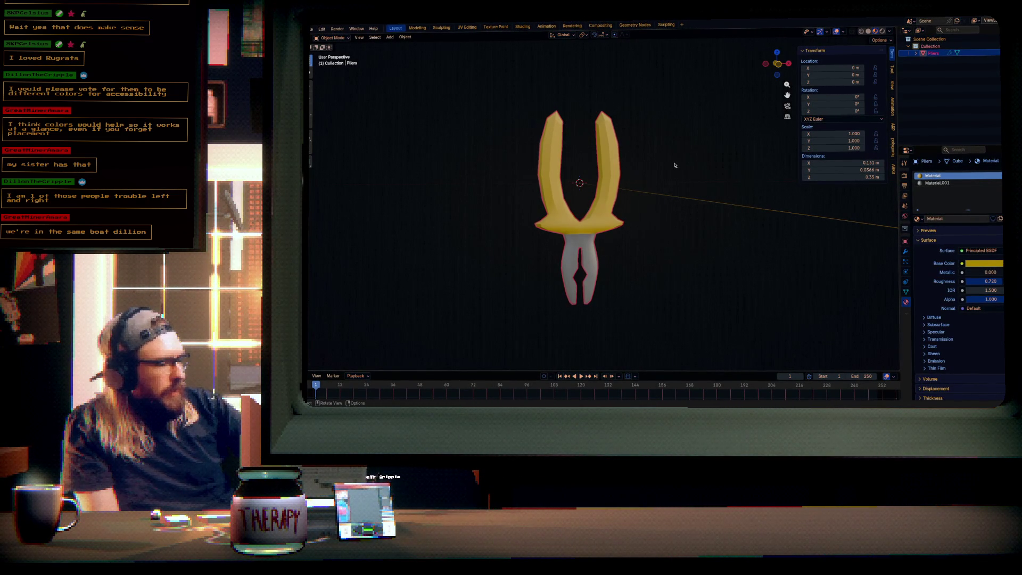
key(alt+Tab)
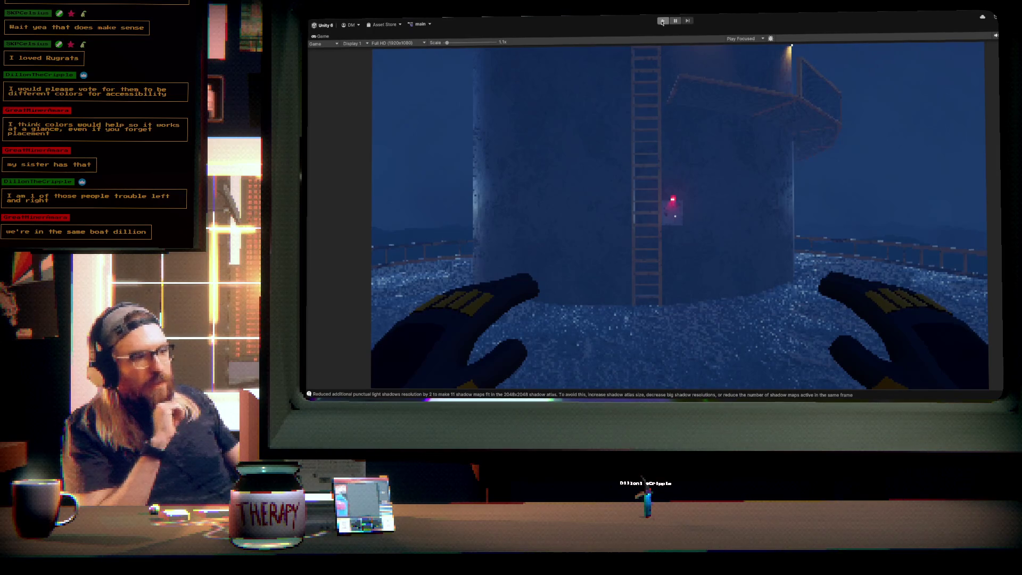
- Start Play mode, take control of the camera, and pull up the ladder with both hands
click(662, 21)
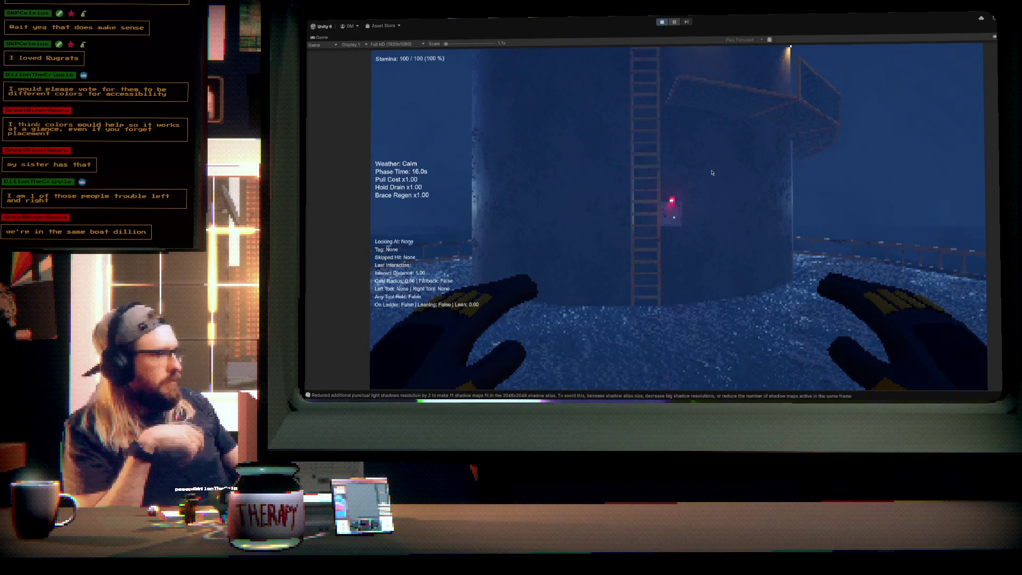
click(713, 172)
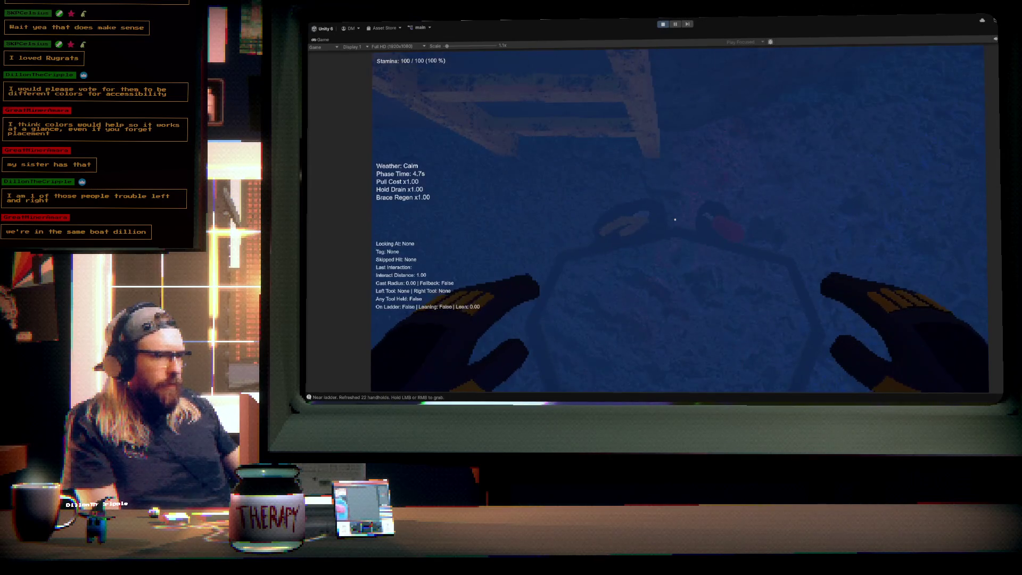
right_click(675, 220)
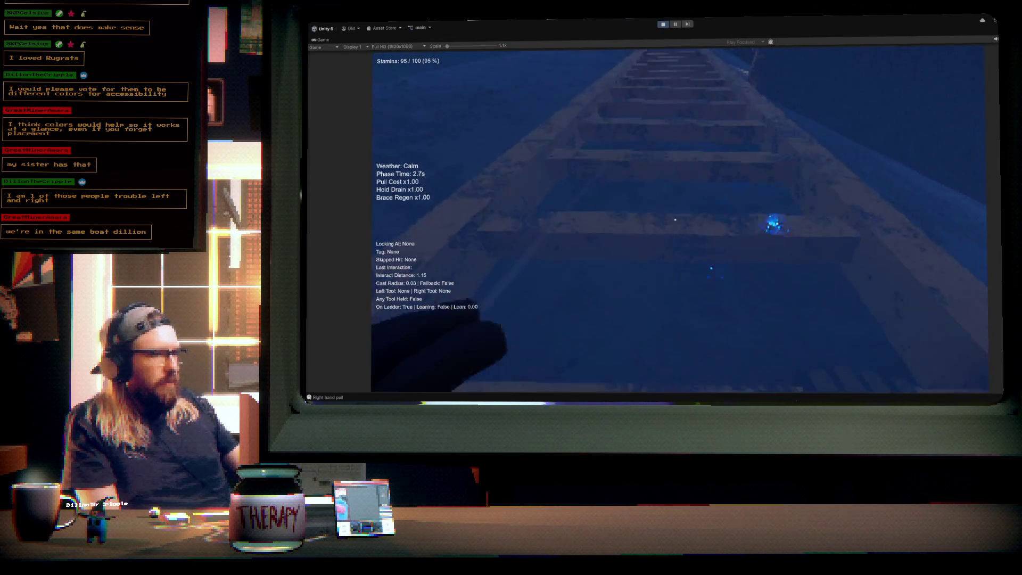
click(675, 219)
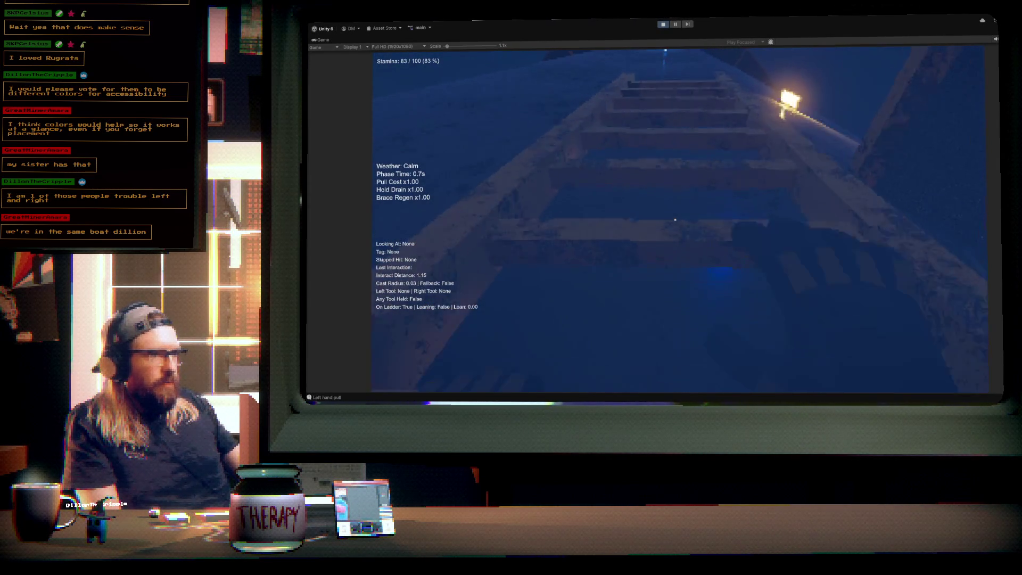
- Climb higher, let go onto the net, stop Play, and switch to Blender
right_click(675, 220)
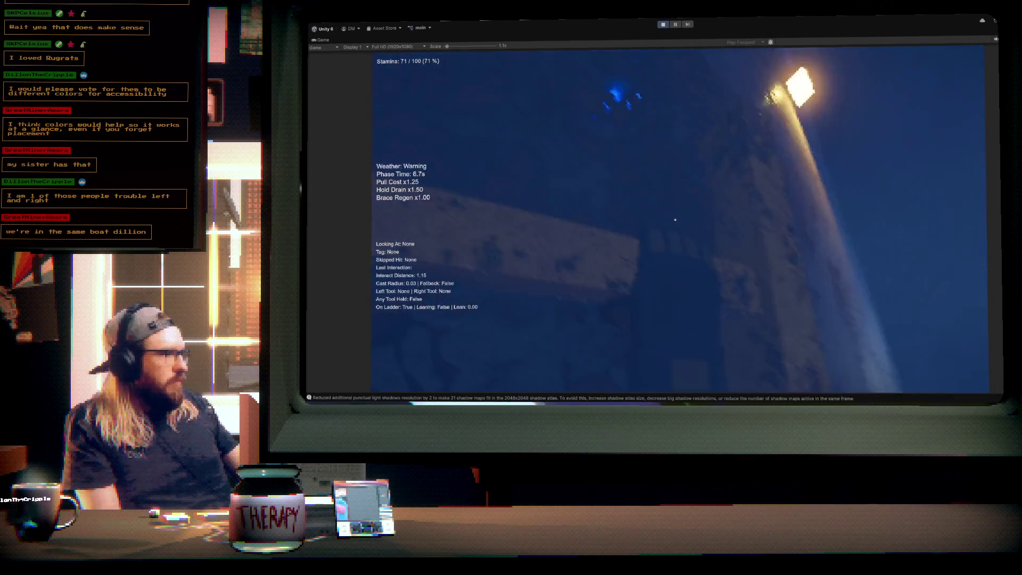
key(space)
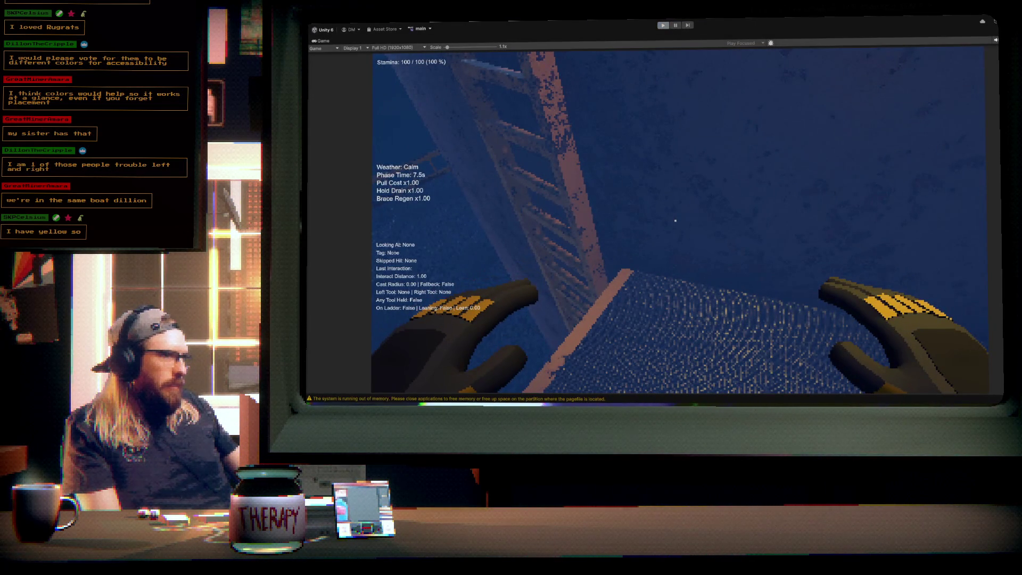
click(663, 25)
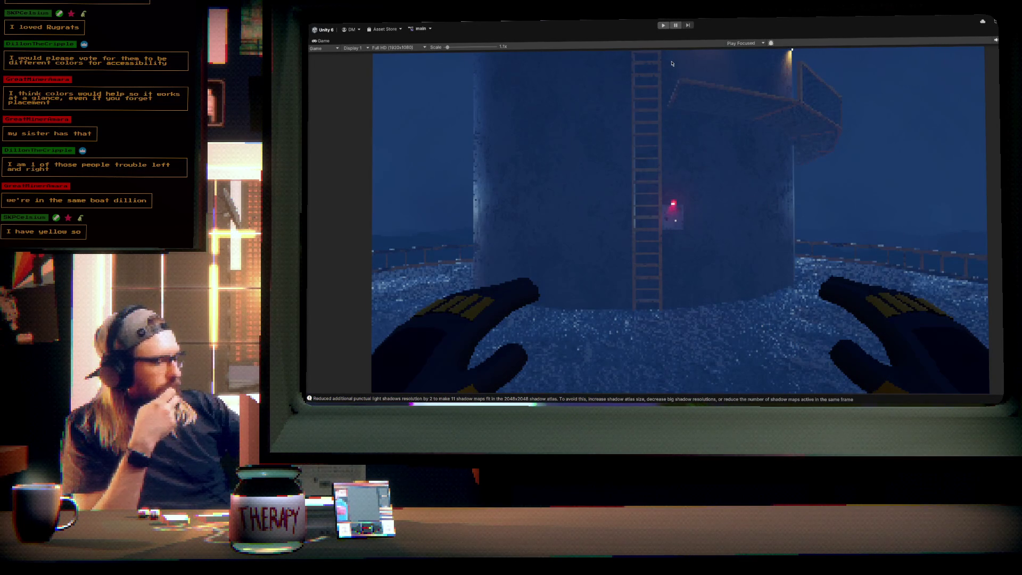
key(alt+Tab)
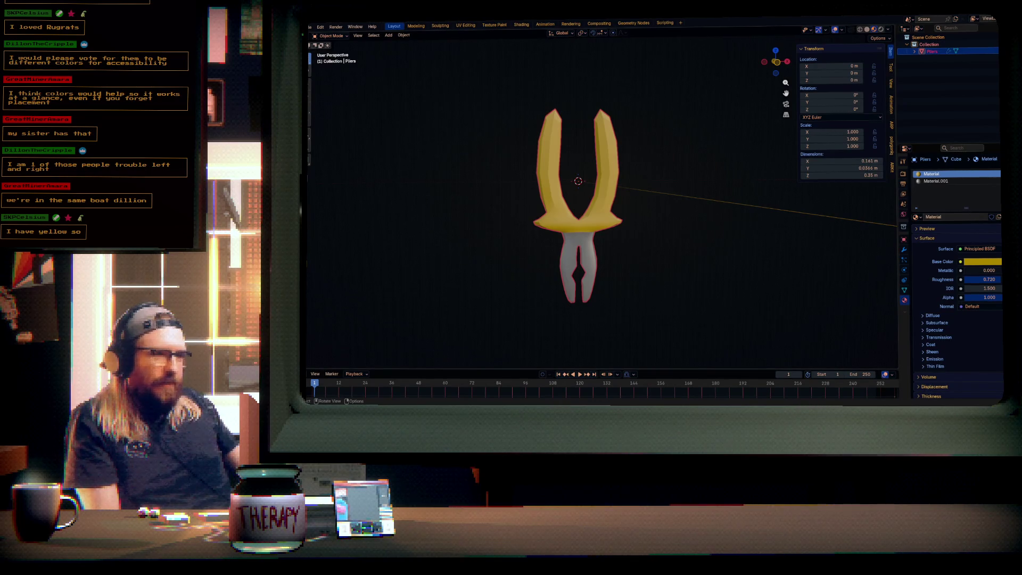
- Shift the handles' base colour from yellow to orange and save Pliers.blend
click(985, 263)
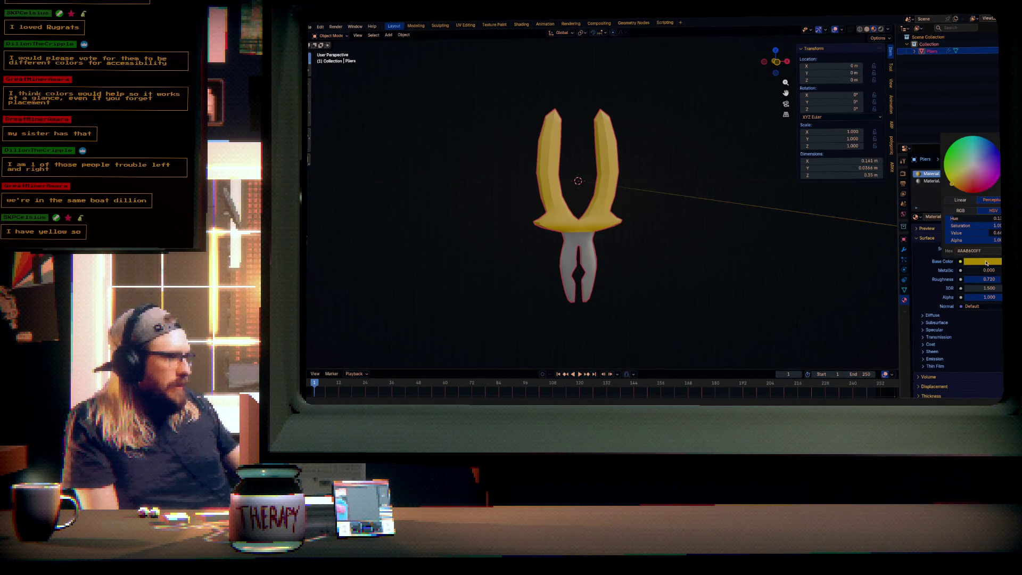
drag(957, 186, 956, 185)
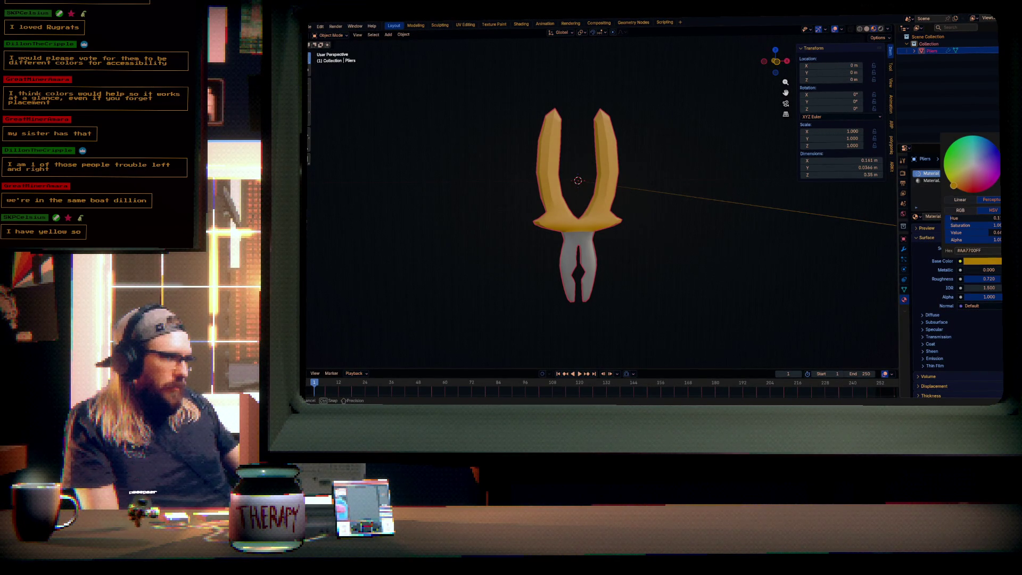
drag(954, 185, 956, 187)
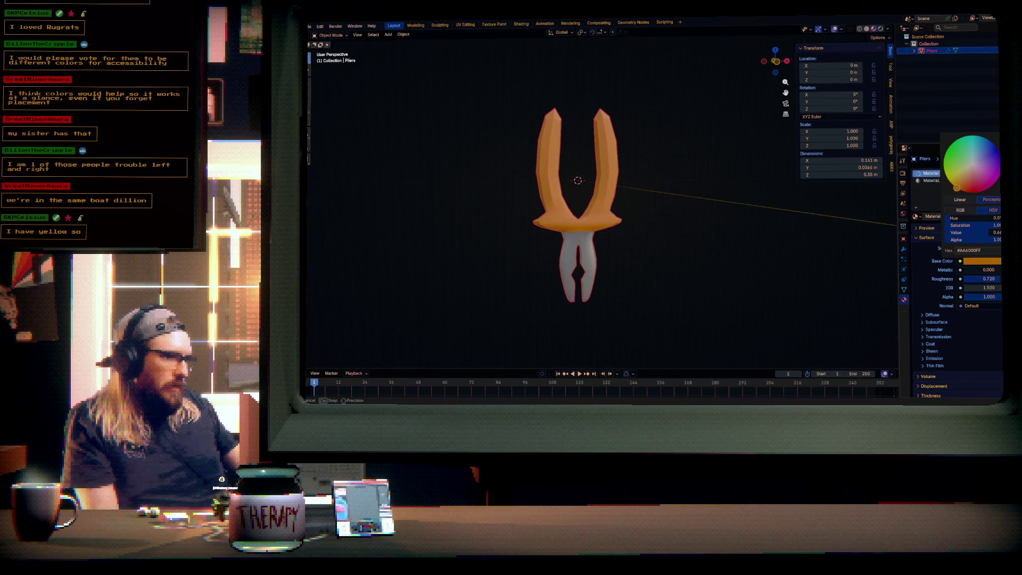
drag(957, 188, 956, 187)
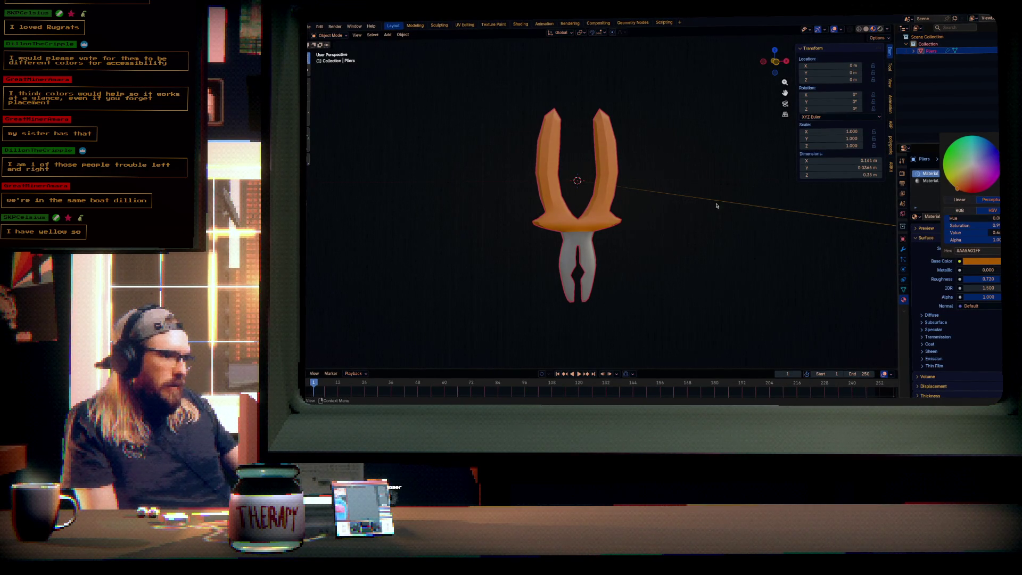
drag(685, 235, 696, 234)
key(ctrl+s)
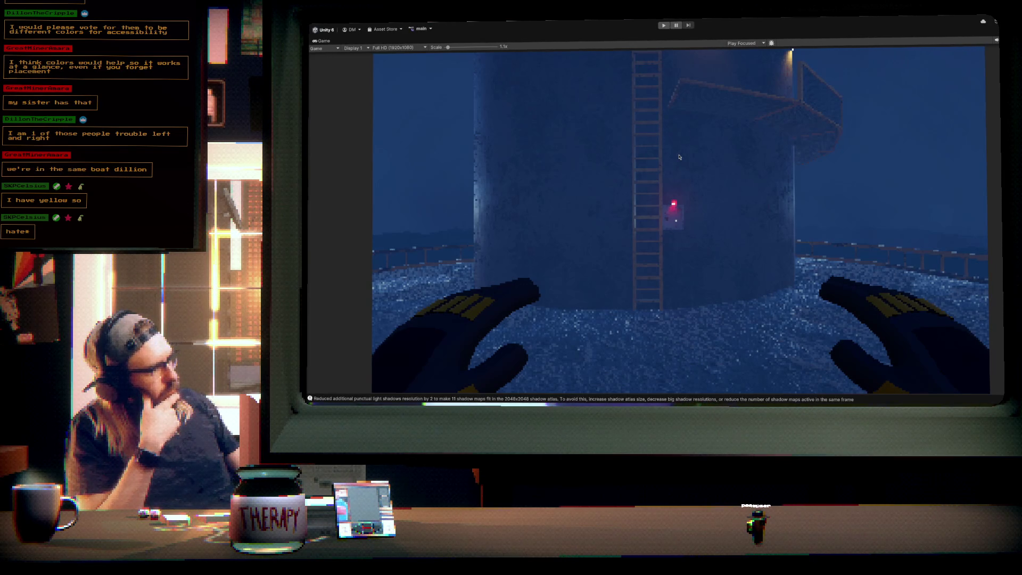
- Start Play mode, focus the game, and grab the ladder with the right hand
click(663, 25)
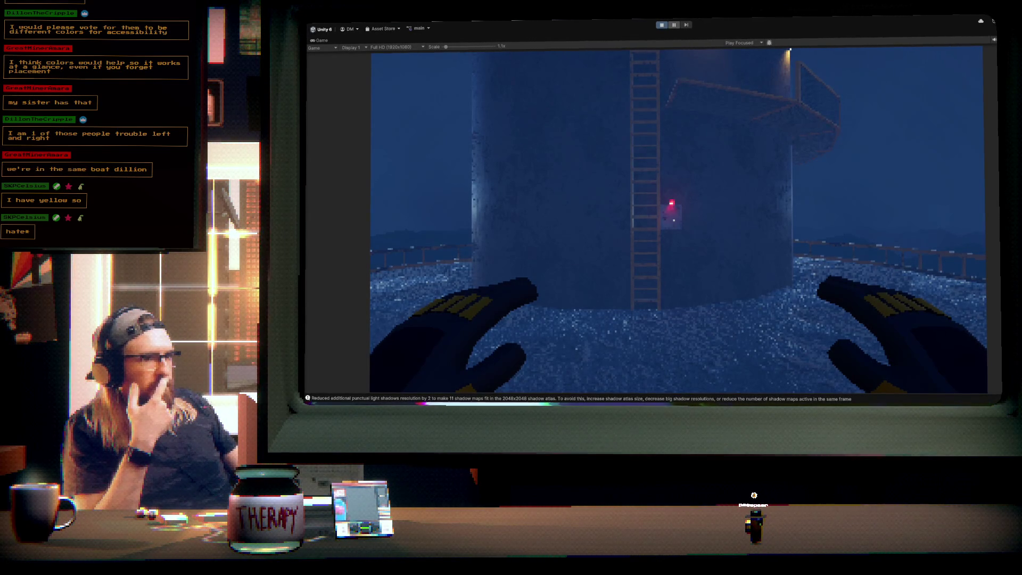
click(718, 211)
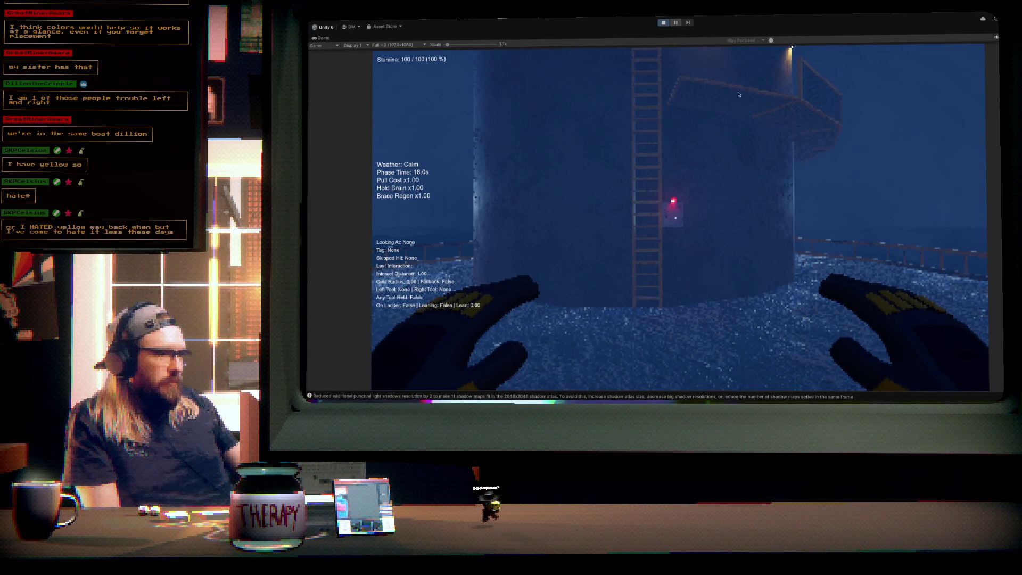
mouse_move(676, 218)
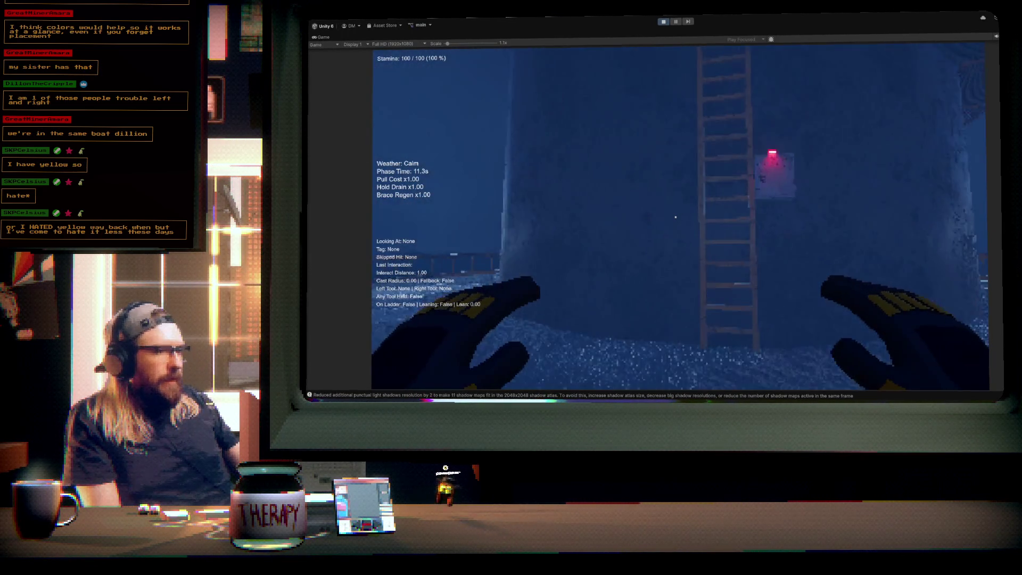
right_click(676, 218)
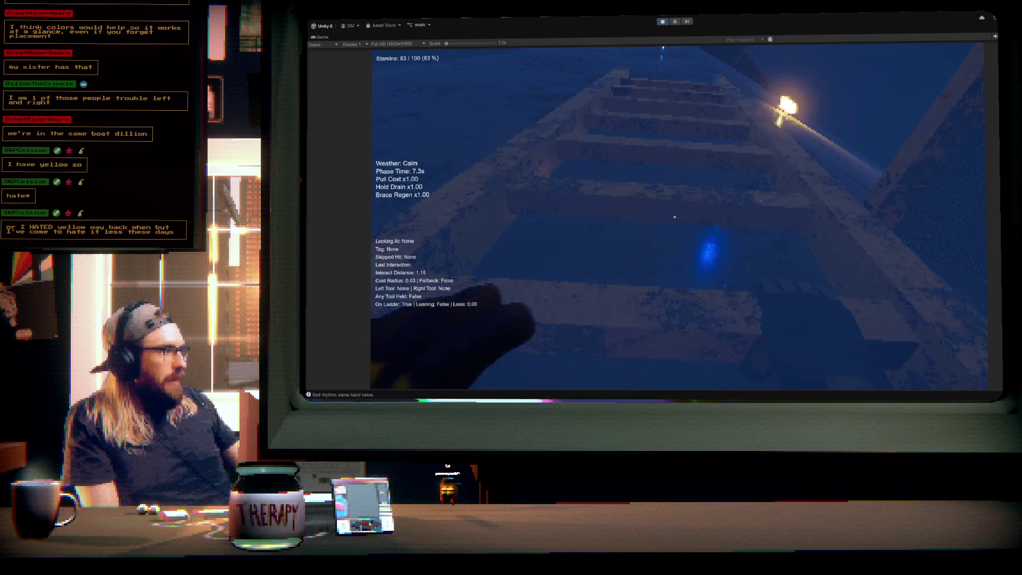
- Climb higher up the ladder, let go, pause the game, and switch to Blender
right_click(675, 217)
right_click(674, 217)
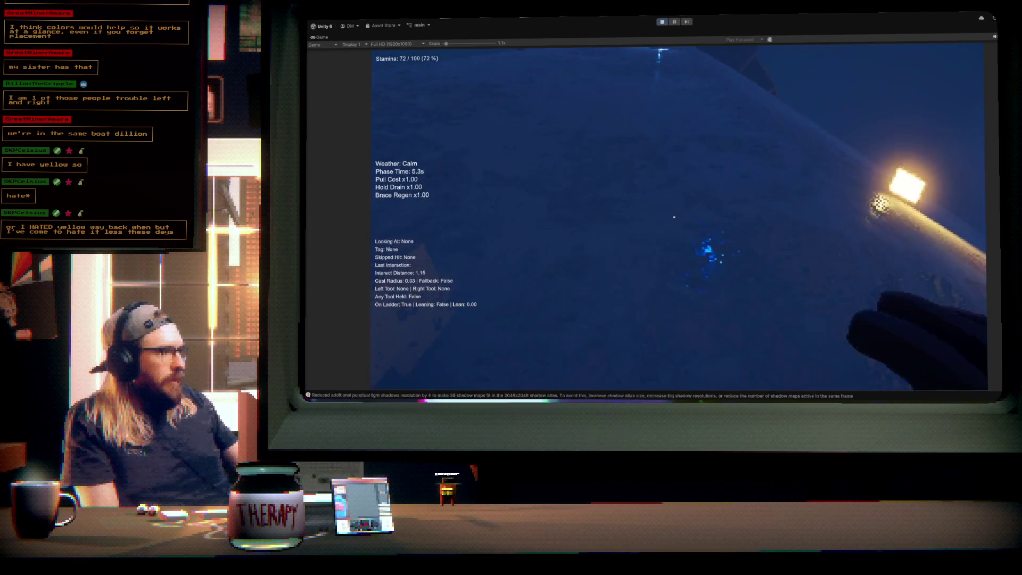
key(space)
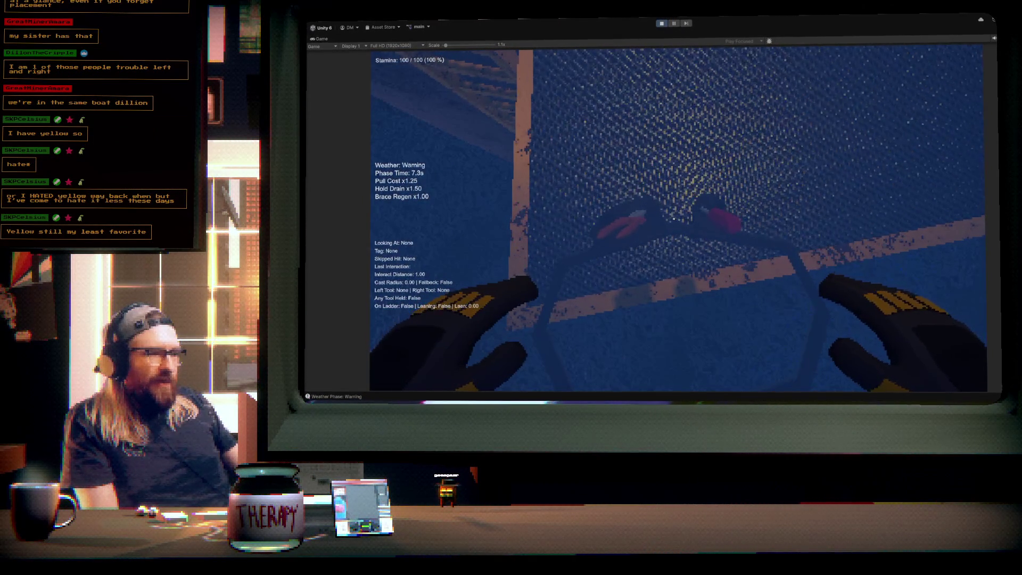
click(676, 23)
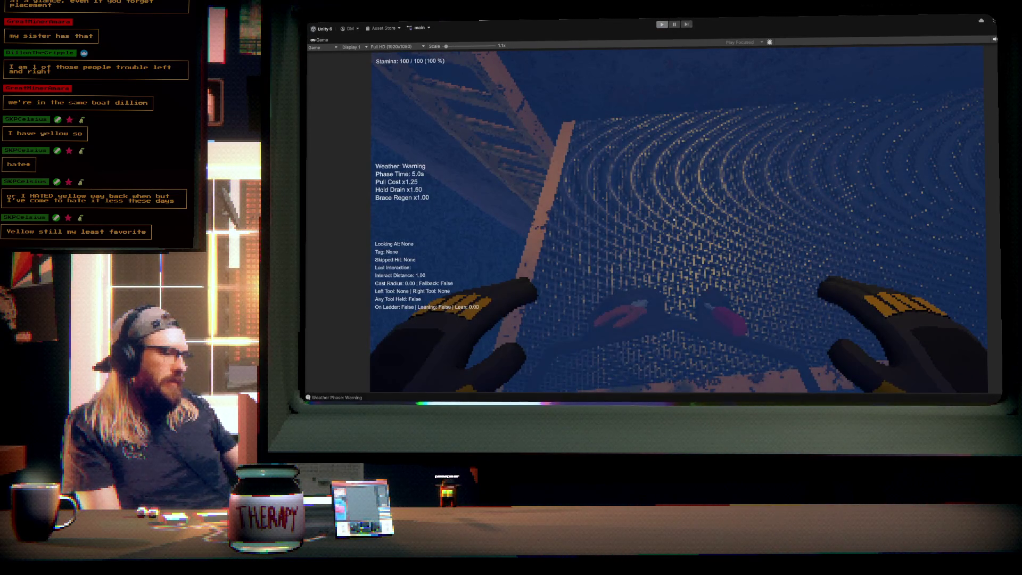
key(alt+Tab)
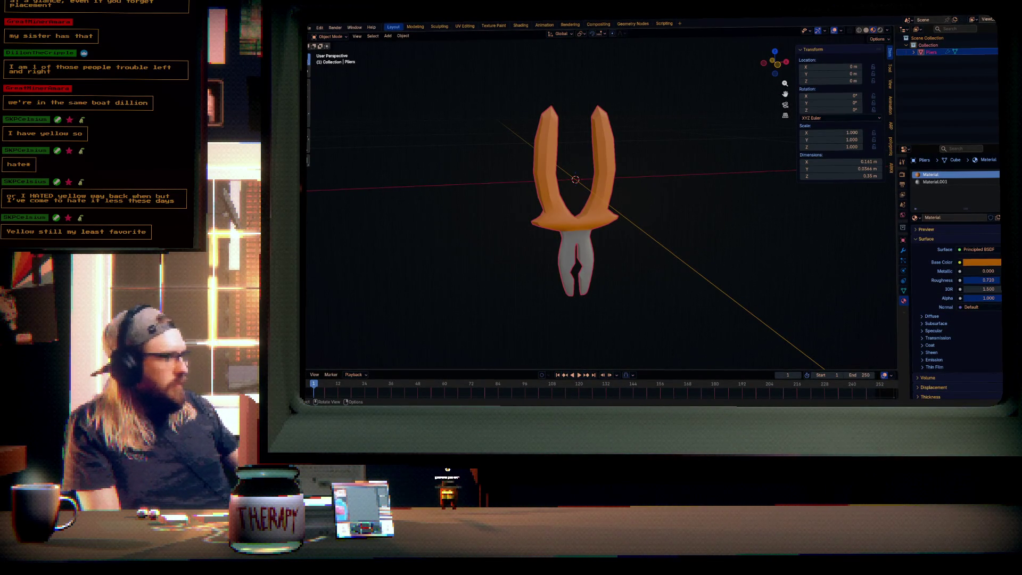
- Shift the handles from orange to golden yellow, save Pliers.blend, and return to Unity
click(991, 263)
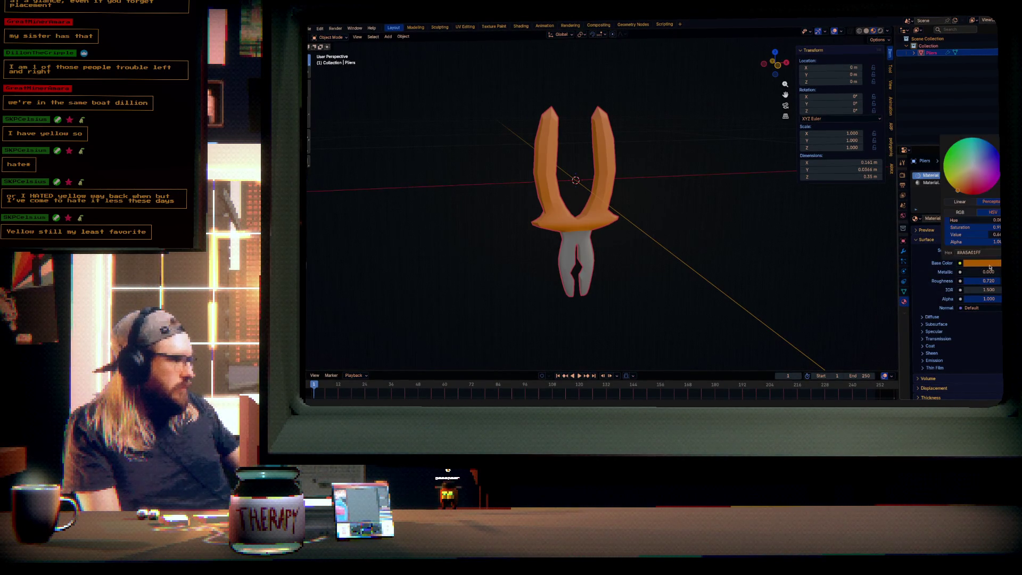
drag(957, 190, 955, 188)
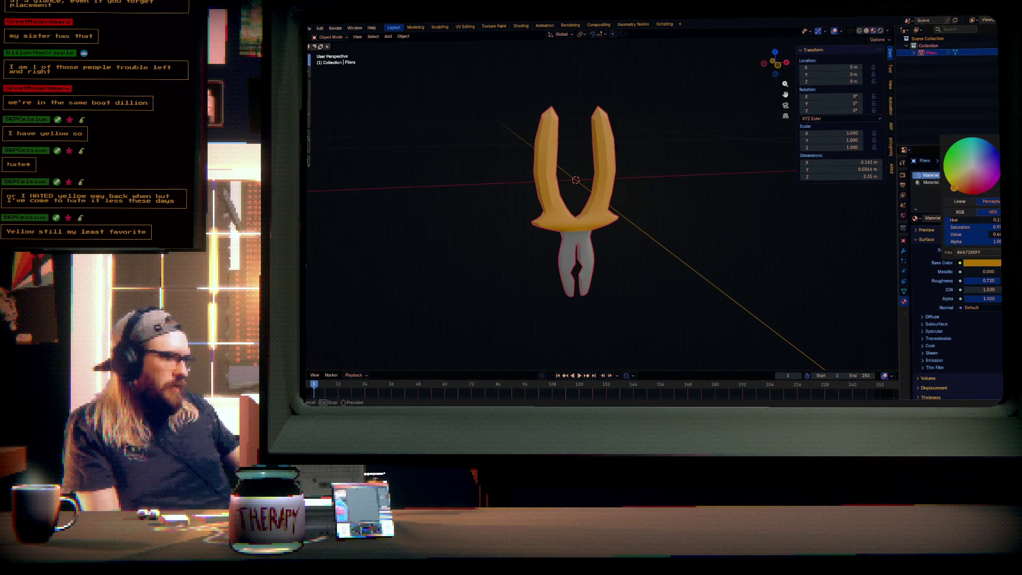
key(ctrl+s)
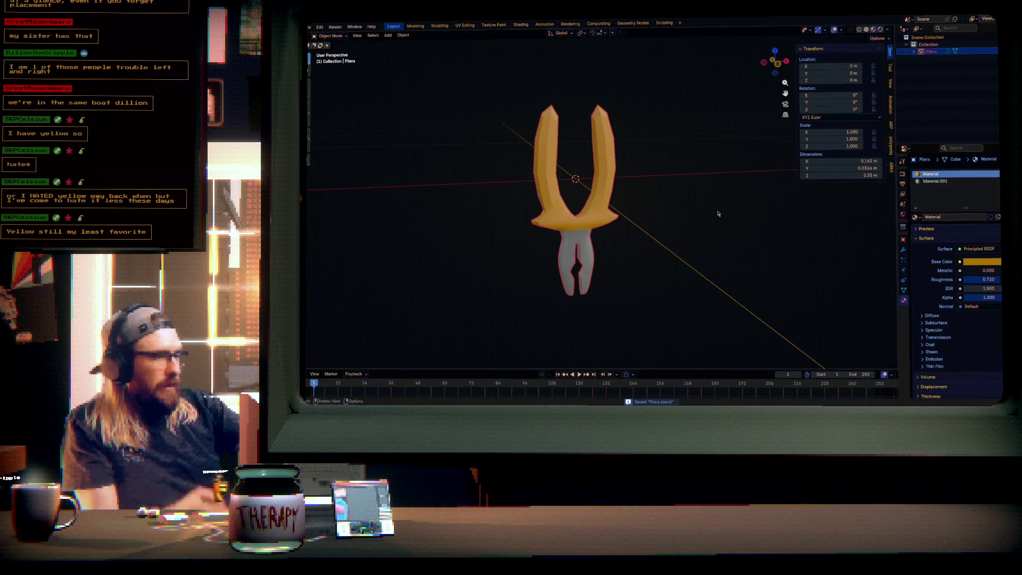
key(alt+Tab)
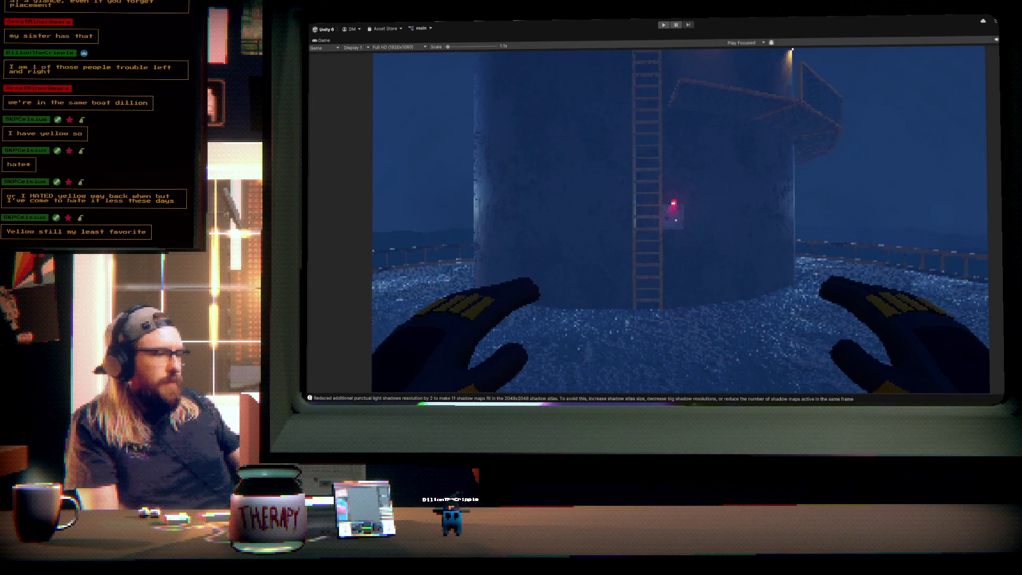
- Restart Play mode, focus the game, and start climbing the ladder with both hands
click(664, 25)
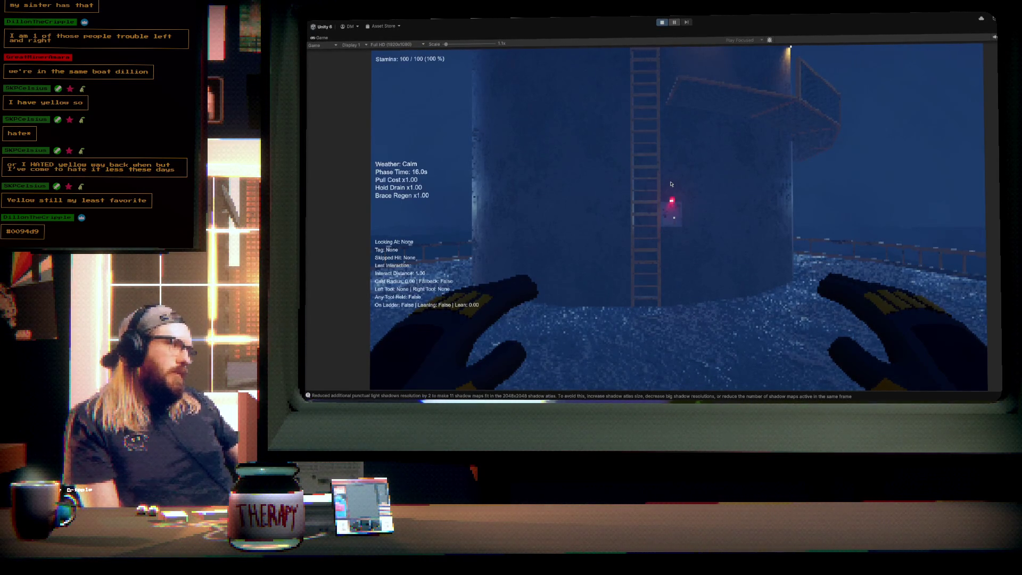
click(694, 180)
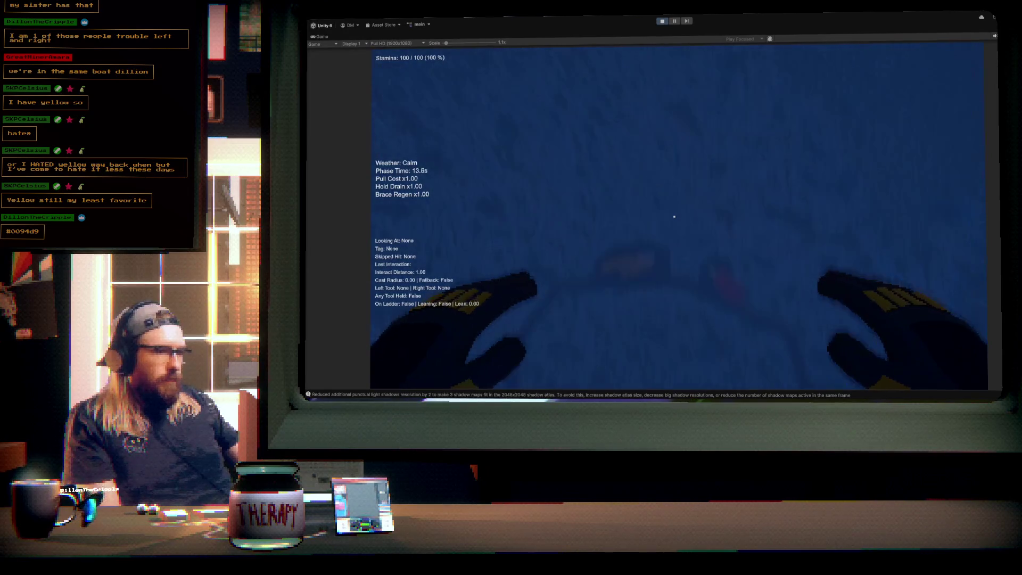
click(674, 216)
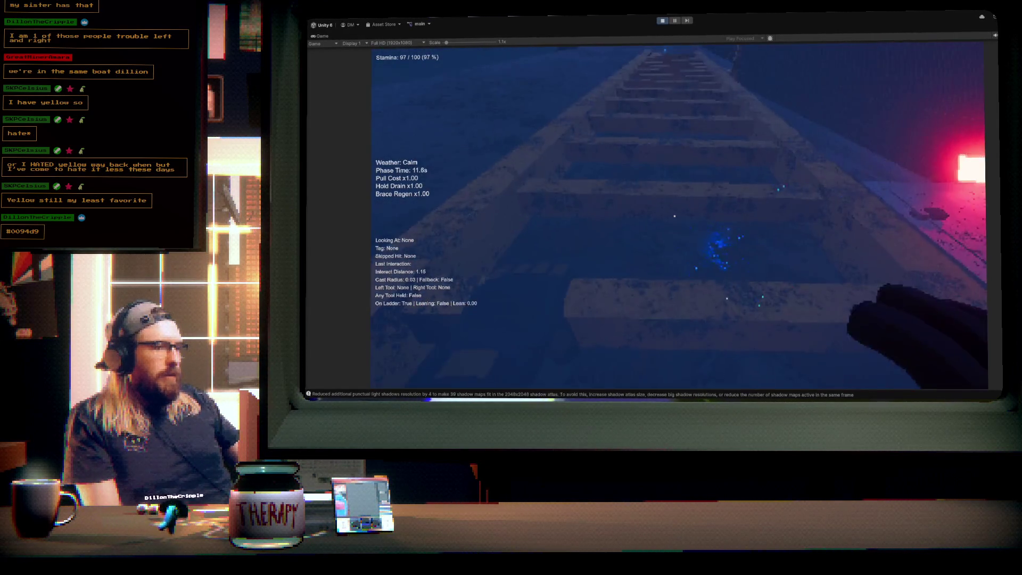
right_click(675, 217)
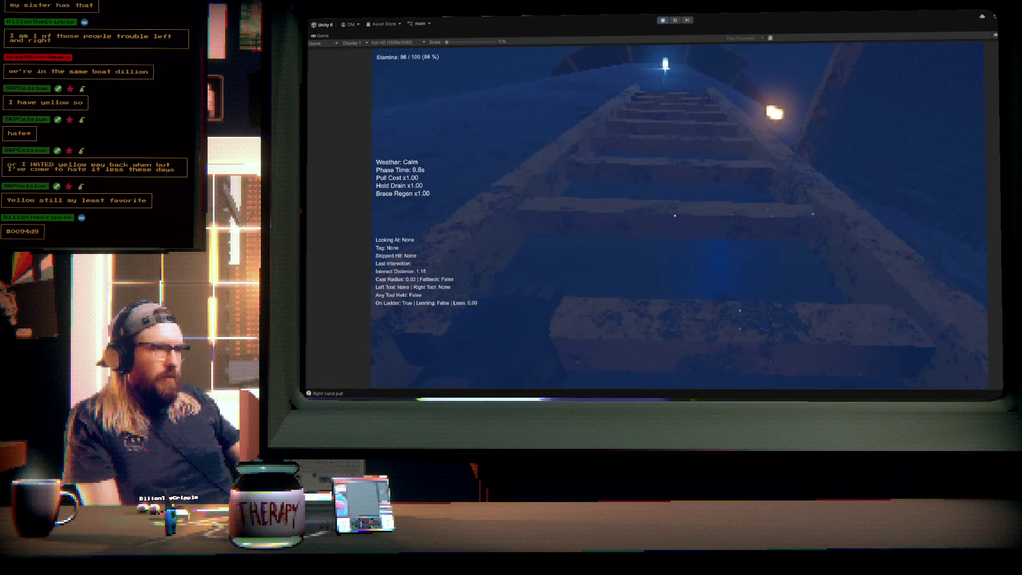
- Climb off the top of the ladder, stop Play, and switch to Blender
click(674, 216)
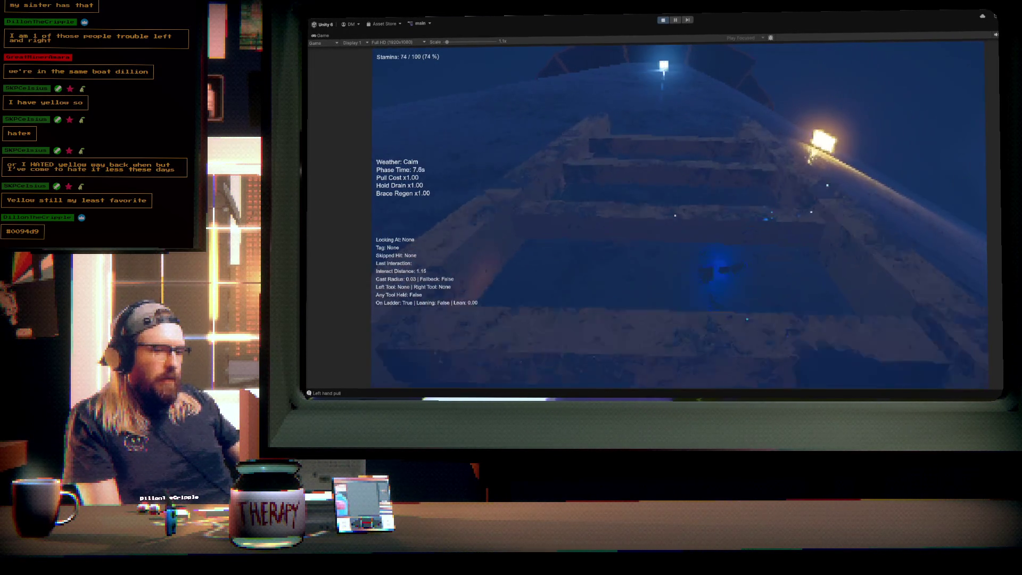
right_click(674, 216)
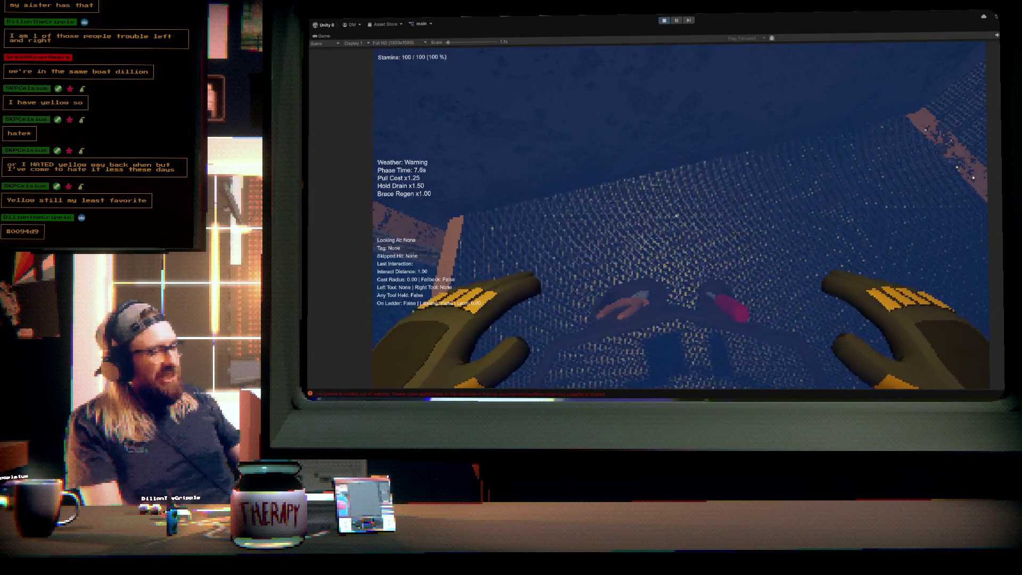
click(665, 20)
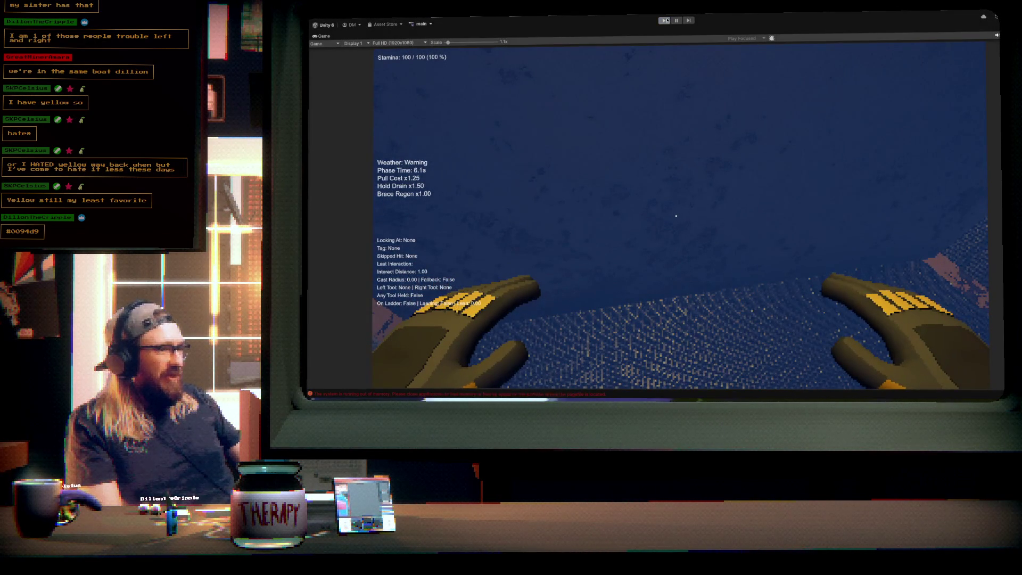
key(alt+Tab)
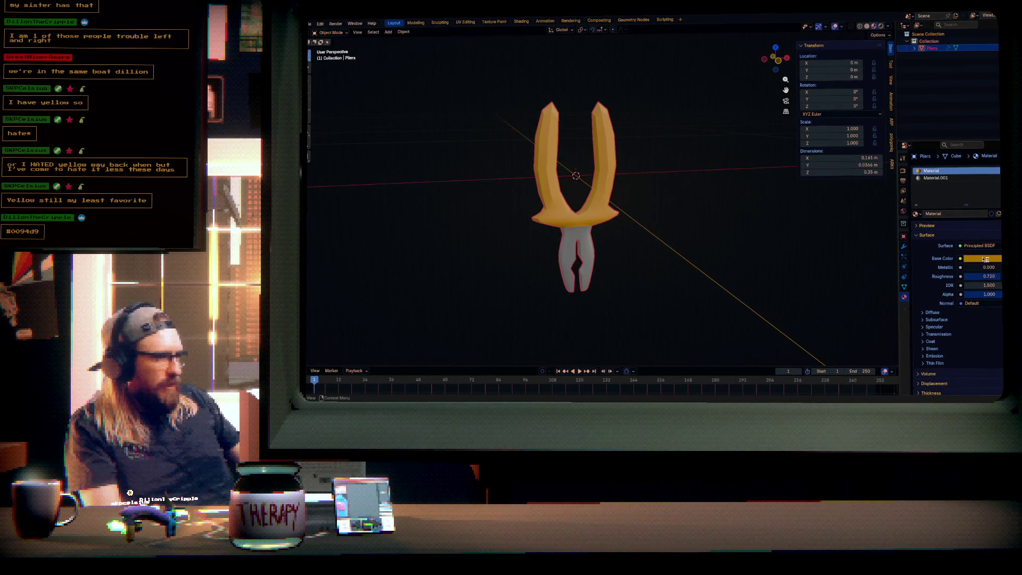
- Change the pliers handles' Base Color through several hex values, ending on coral red F14F4A
mouse_move(983, 260)
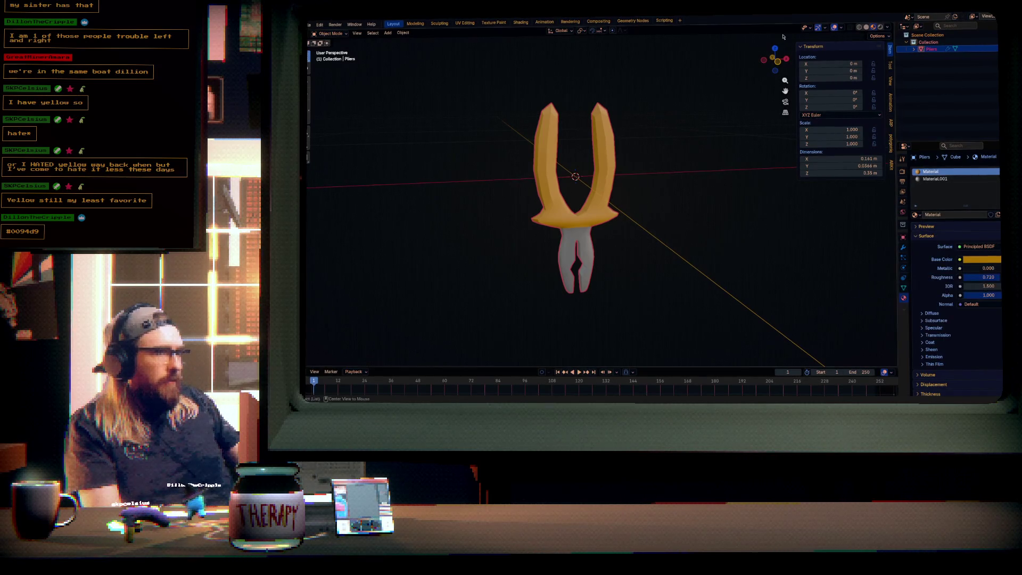
click(983, 259)
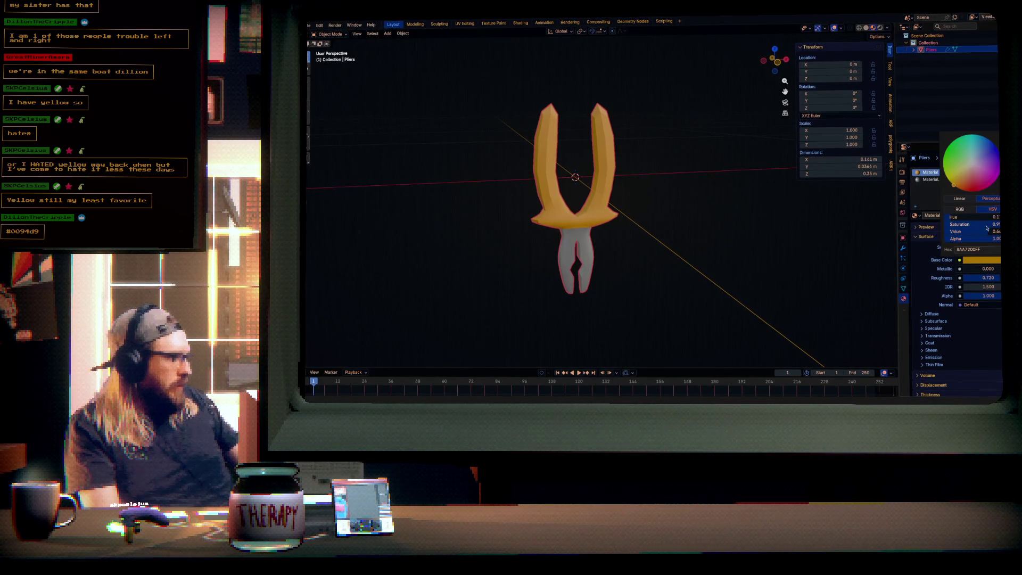
click(984, 250)
text(0094d9)
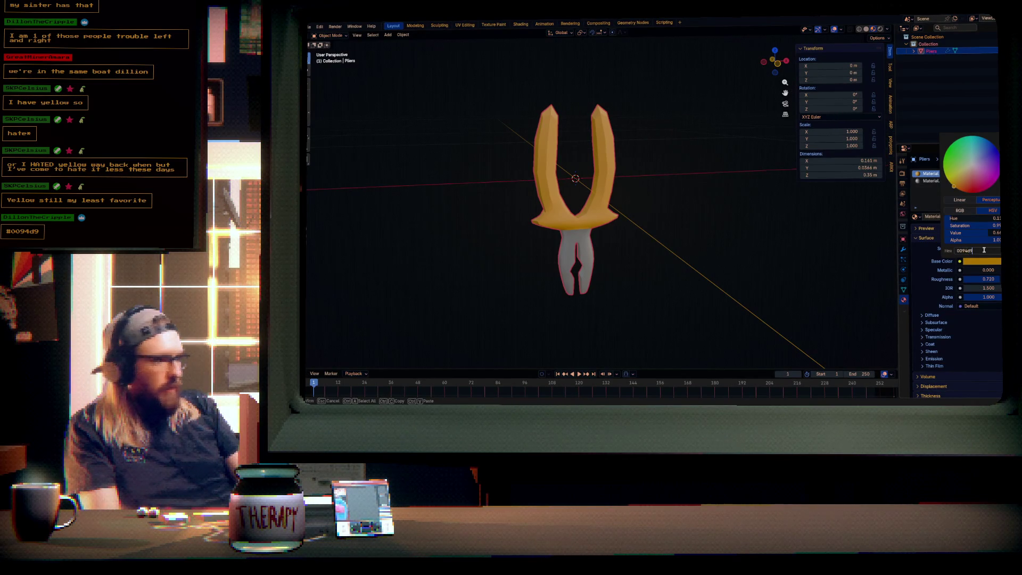
key(Return)
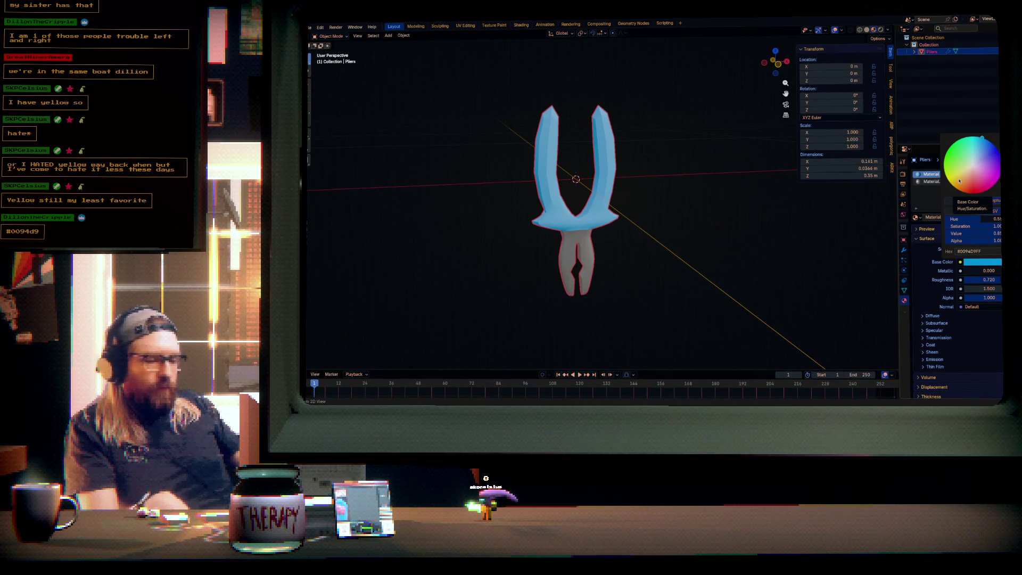
drag(965, 181, 952, 186)
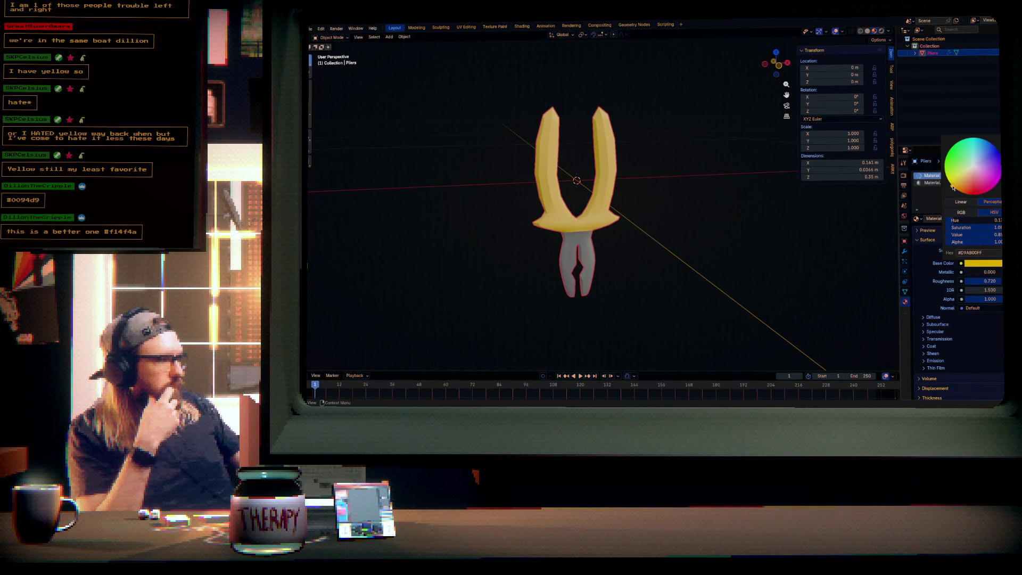
click(976, 254)
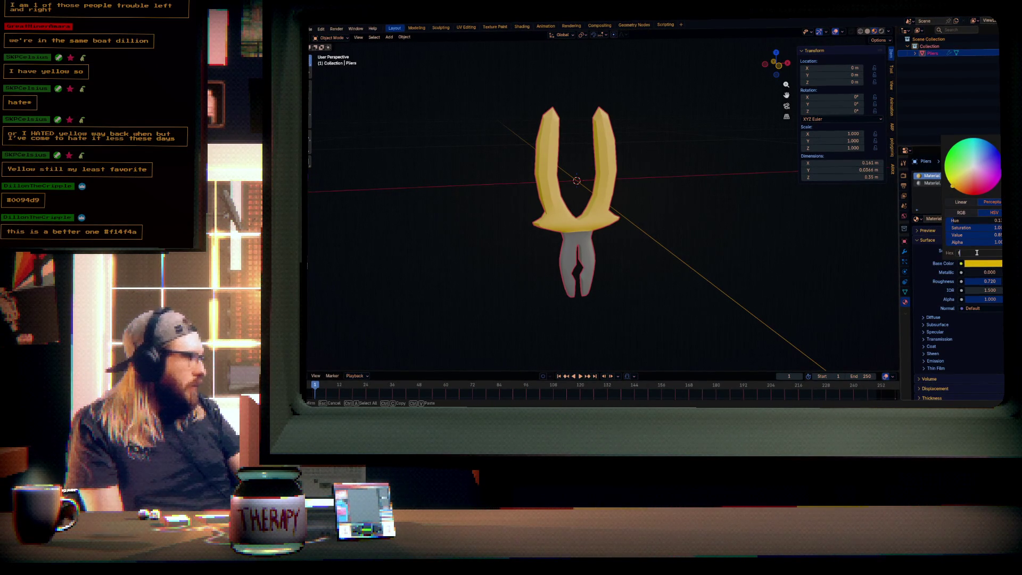
text(f14f4)
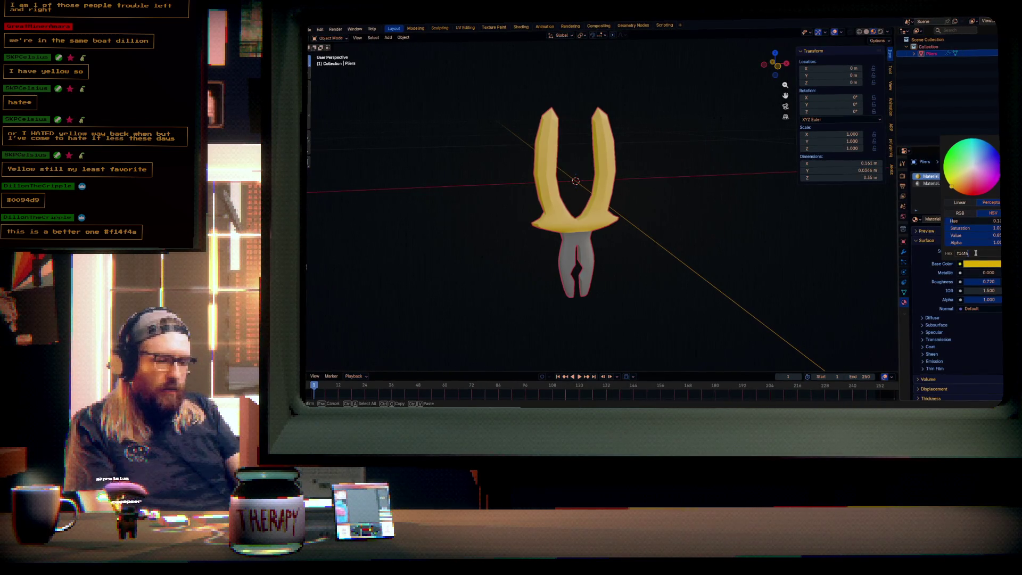
text(a)
key(Return)
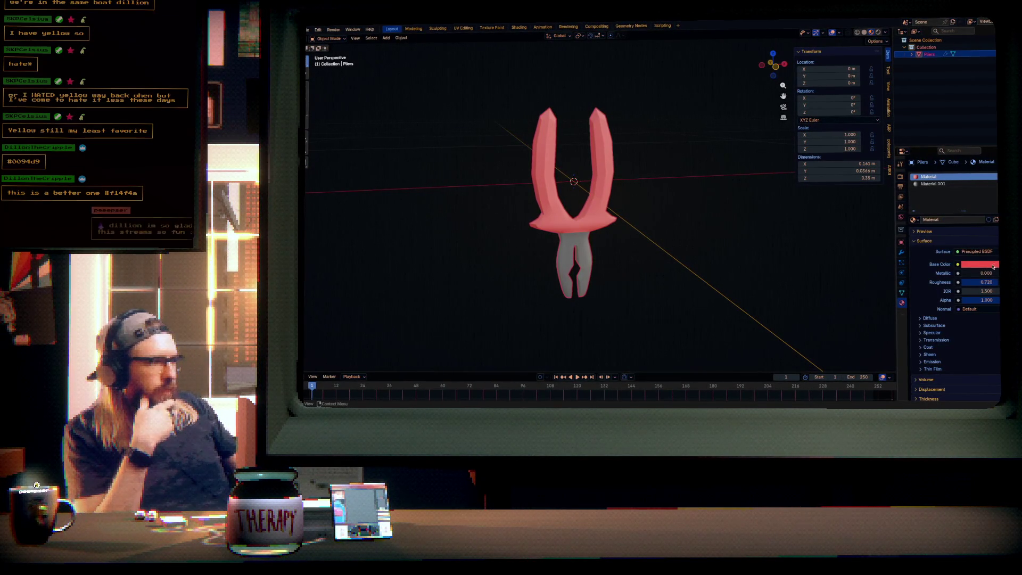
- Turn the handles from coral red back to golden yellow, save Pliers.blend, and return to Unity
mouse_move(994, 267)
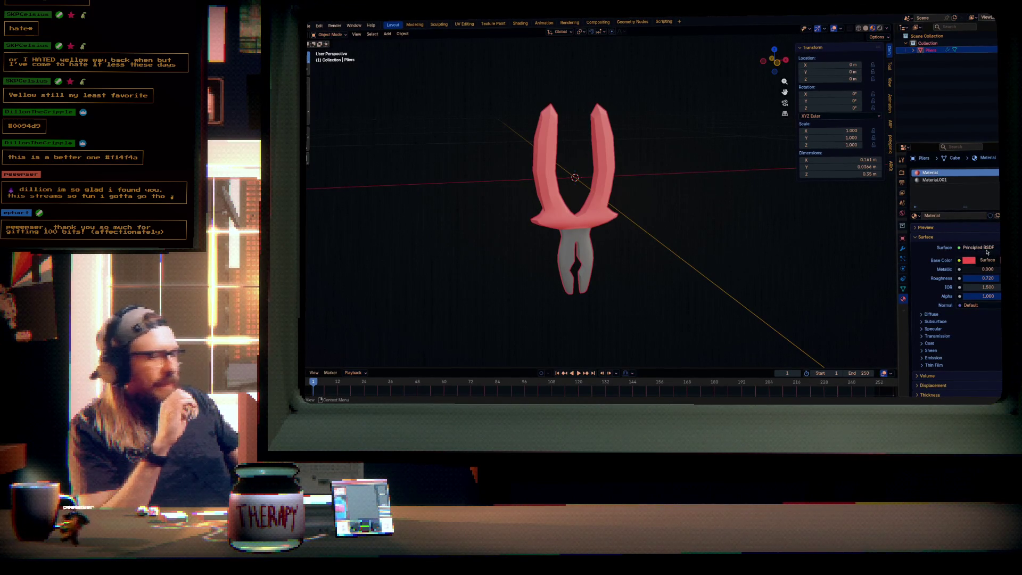
click(985, 259)
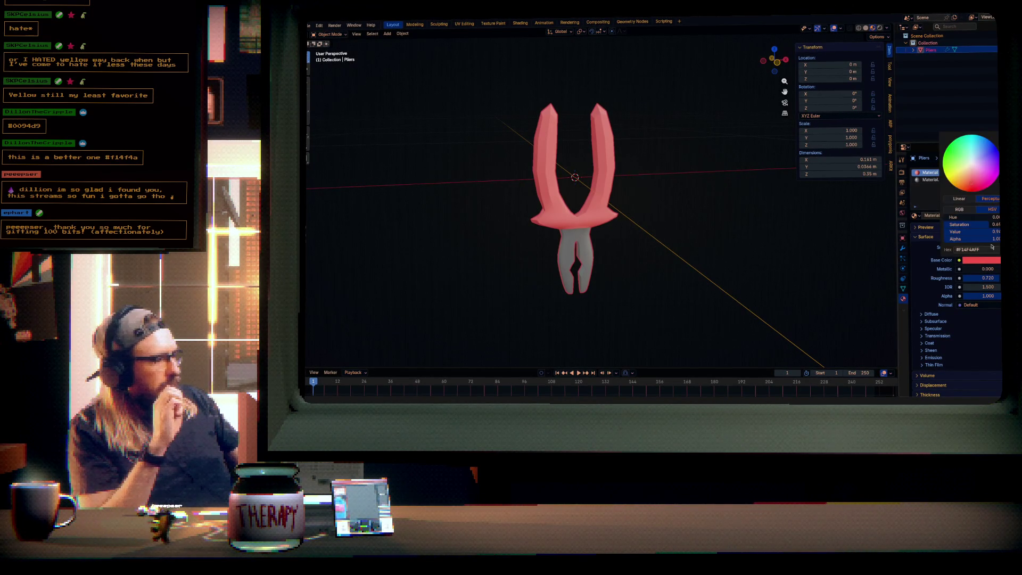
drag(958, 180, 951, 183)
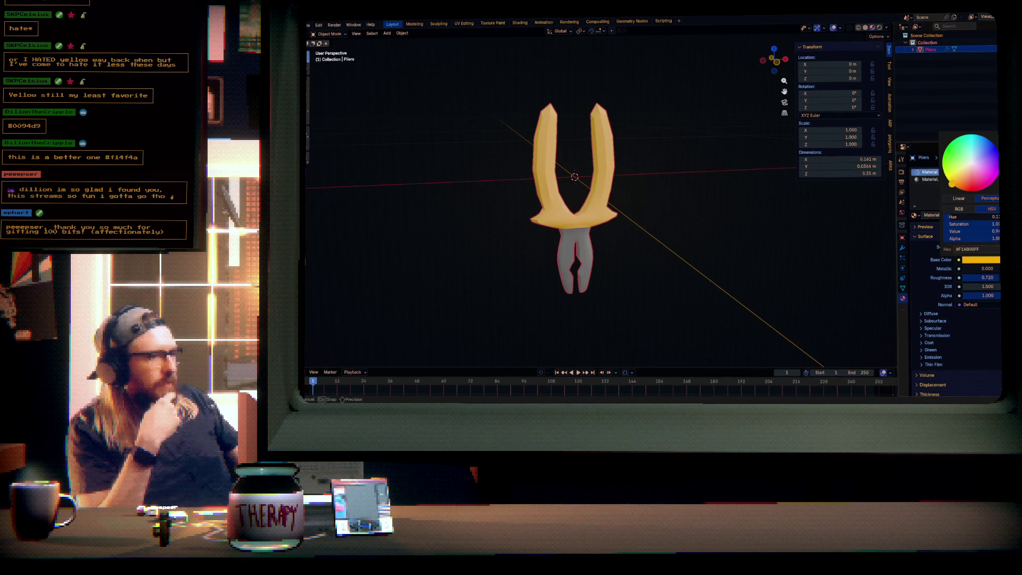
drag(952, 184, 951, 183)
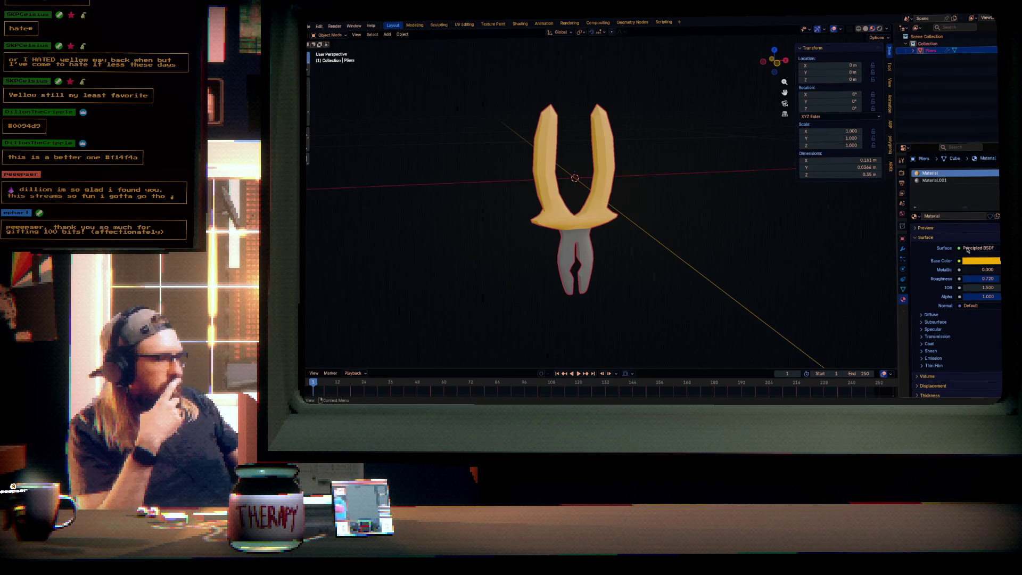
key(ctrl+s)
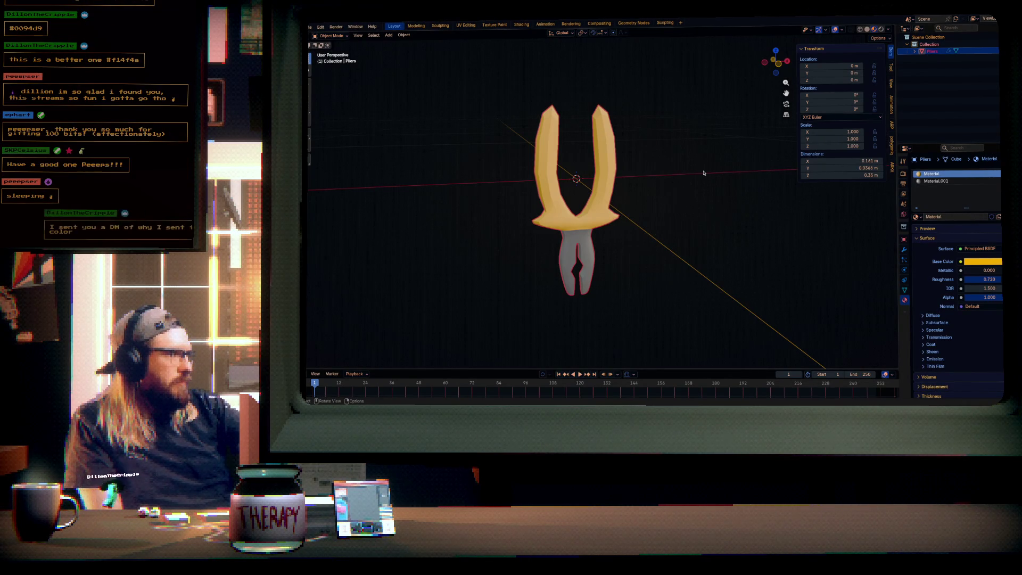
key(alt+Tab)
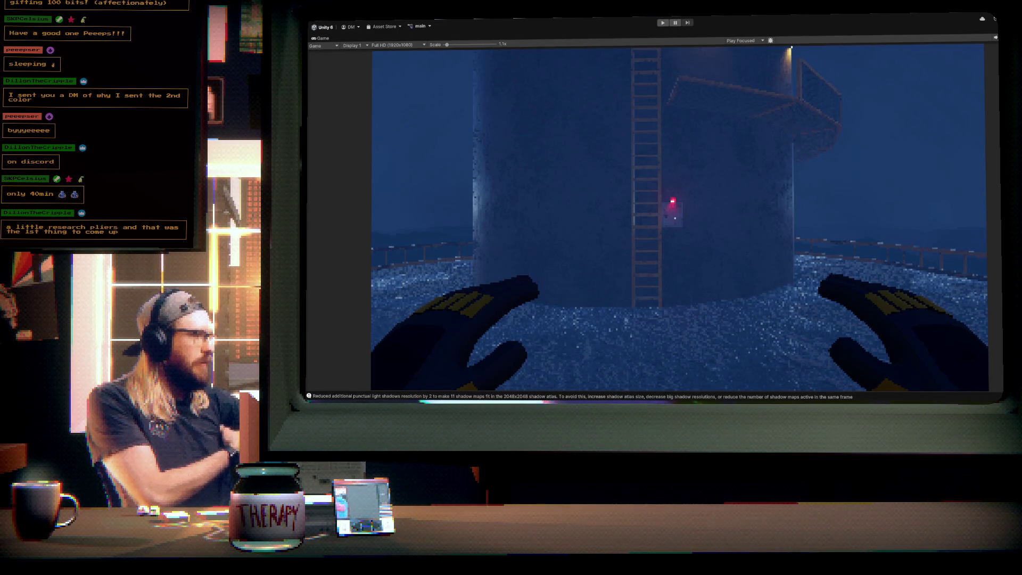
- Enter Play mode with Ctrl+P to run the game for testing the pliers
key(ctrl+p)
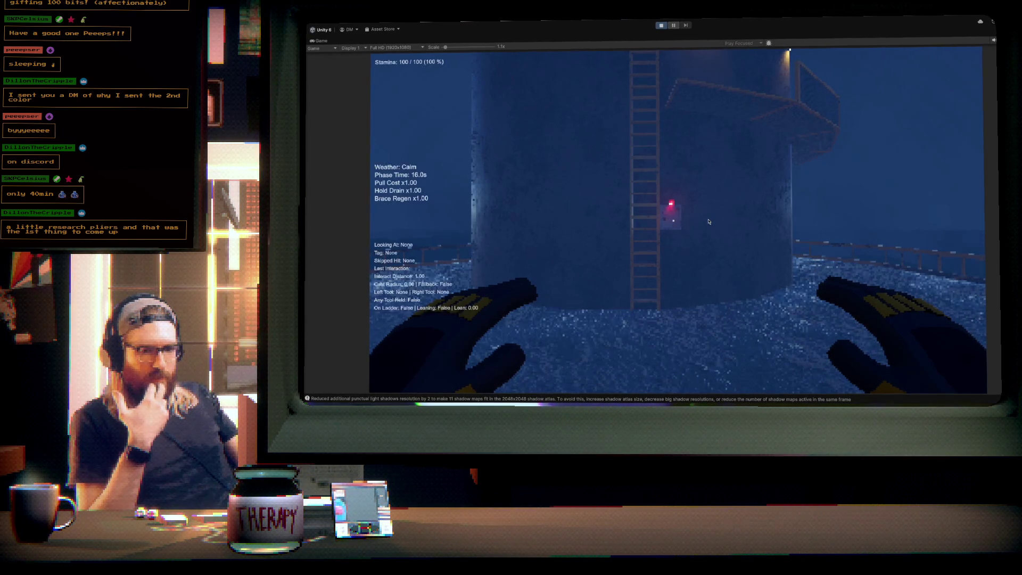
- Take control of the player, grab the tower ladder and climb up it
click(709, 221)
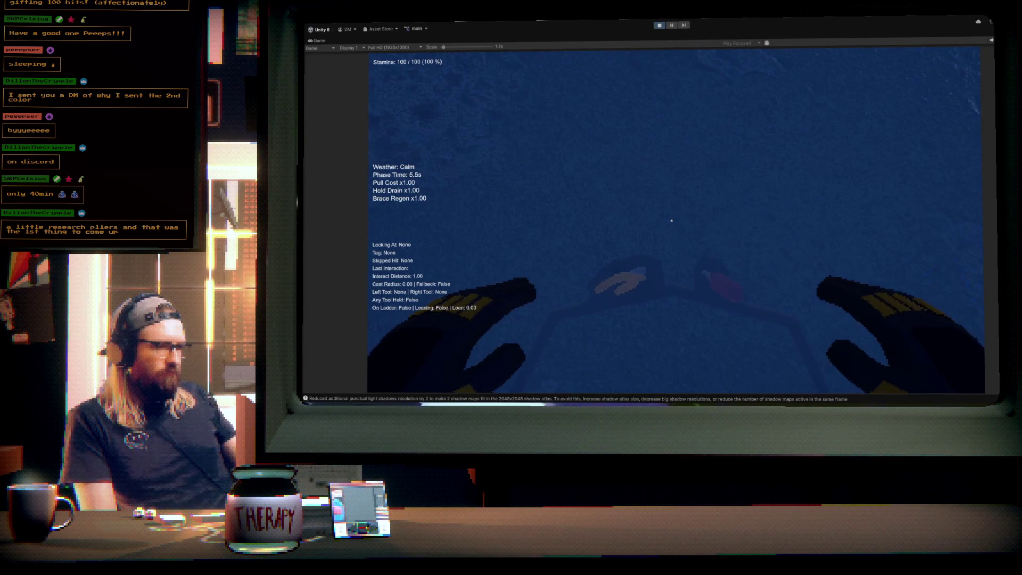
mouse_move(672, 220)
key(e)
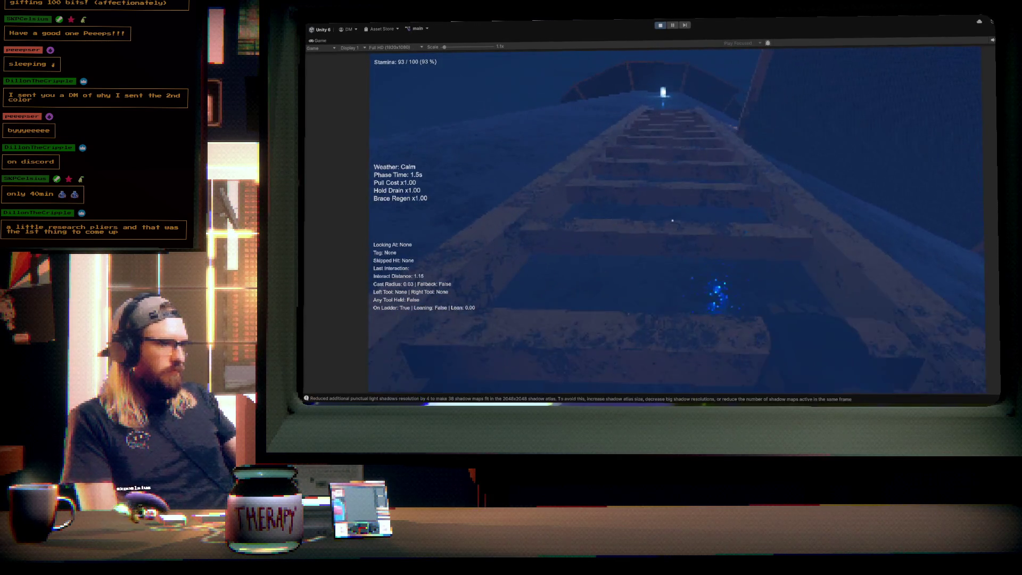
right_click(672, 221)
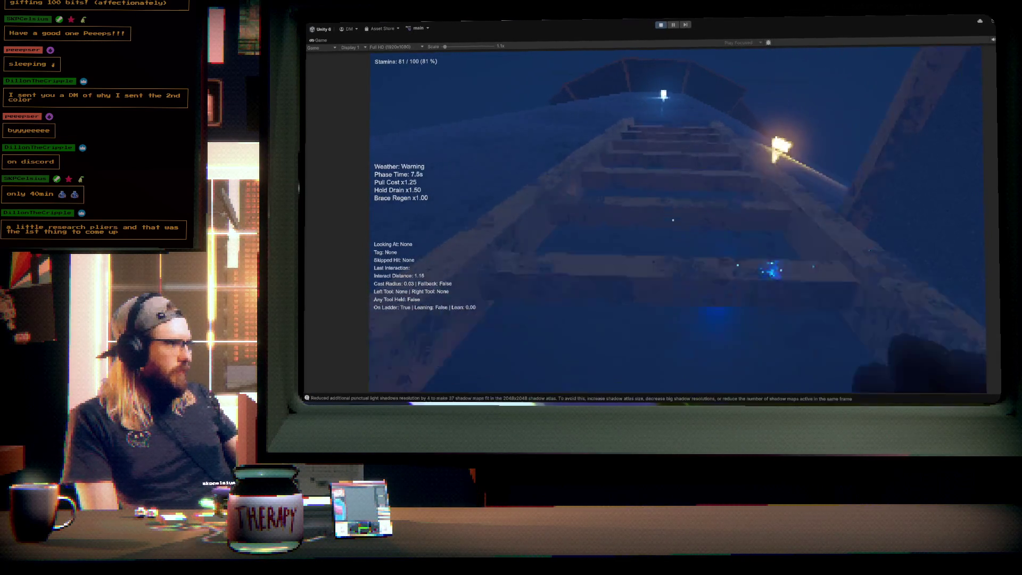
right_click(673, 220)
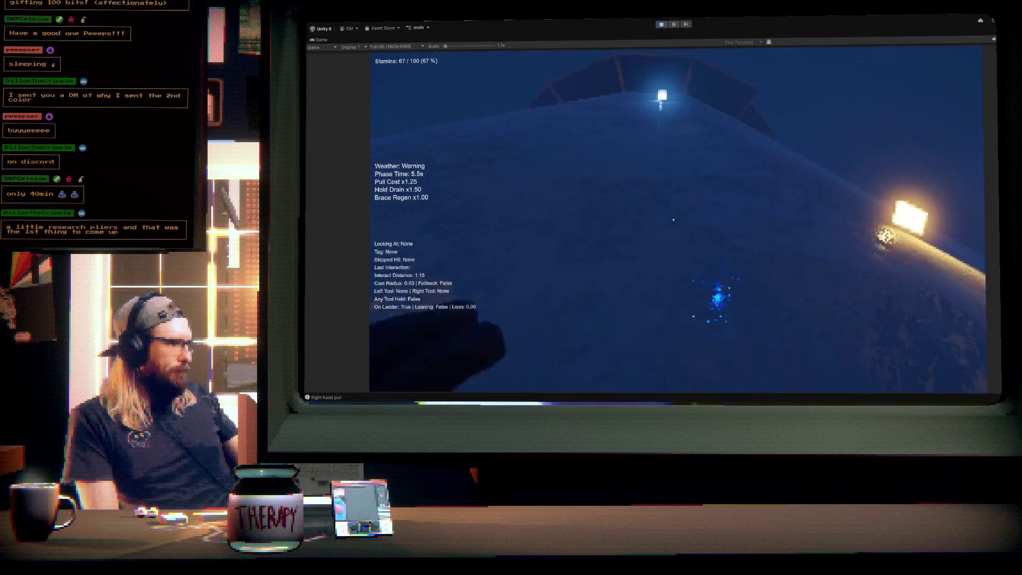
- Step onto the platform and pick up the screwdriver in the right hand and pliers in the left
right_click(674, 220)
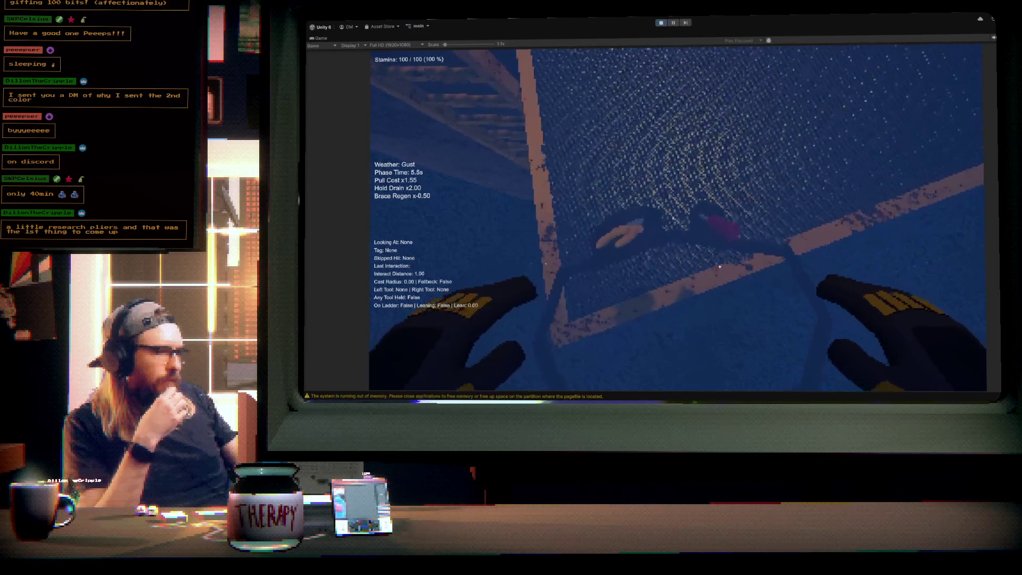
right_click(673, 218)
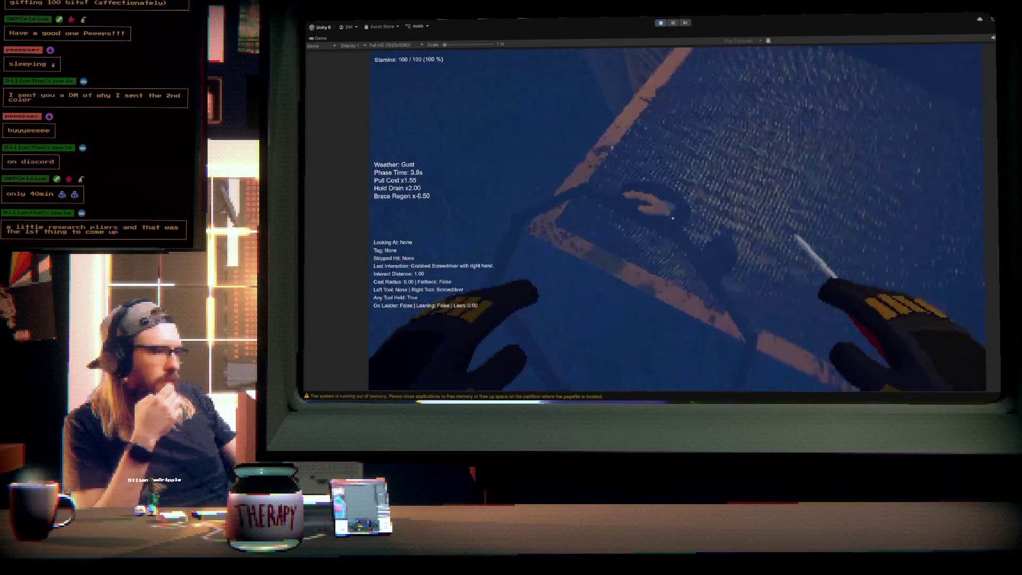
click(673, 218)
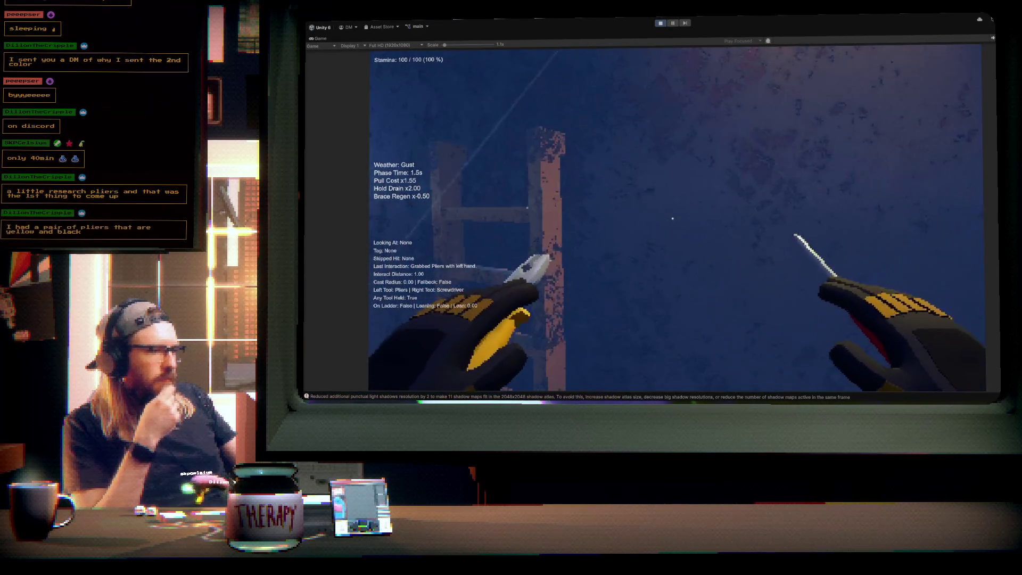
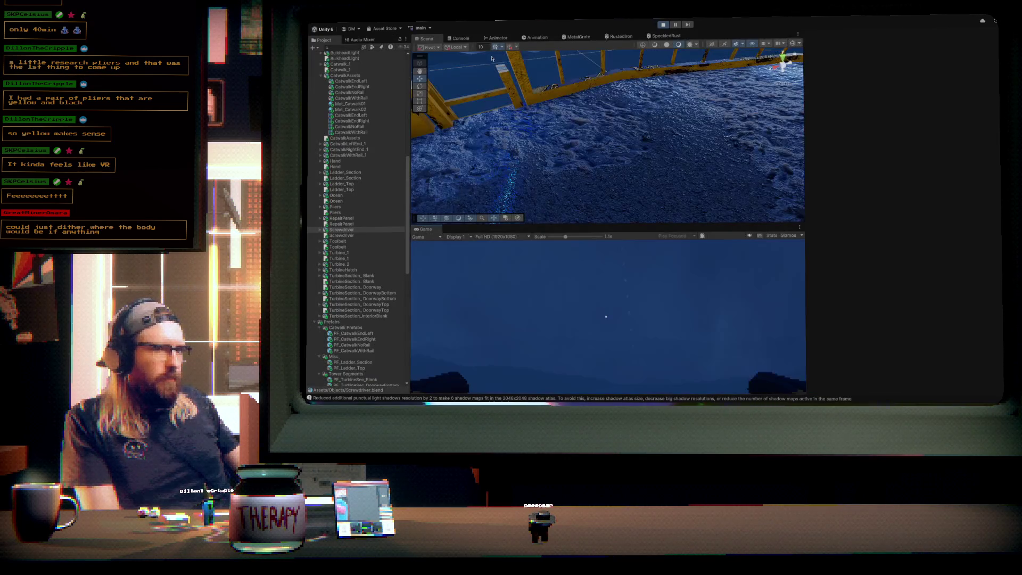
- Set the MetalGrate graph's Tiling And Offset X and Y to 5 and save the graph
click(579, 37)
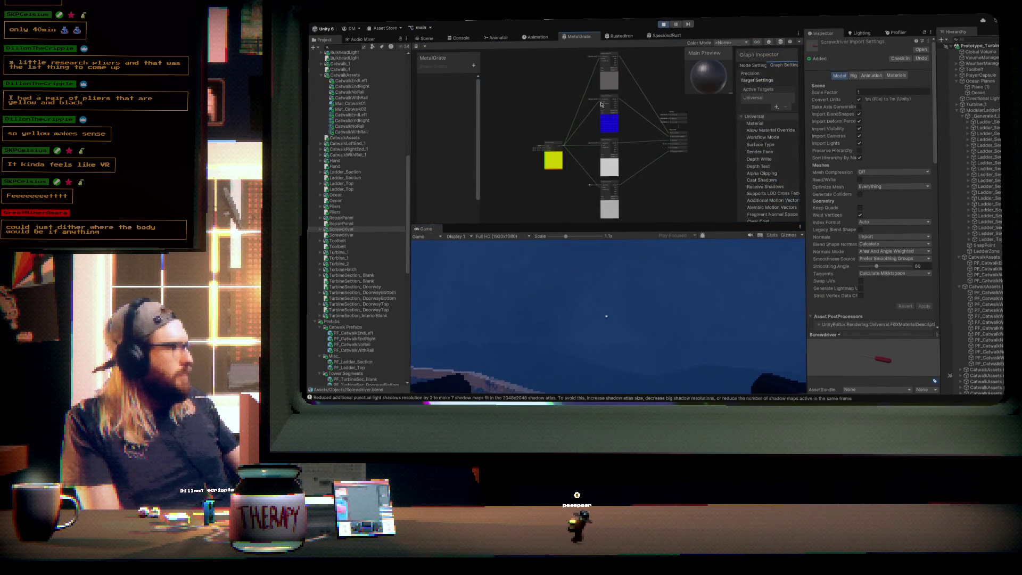
double_click(620, 164)
text(5)
double_click(642, 165)
text(5)
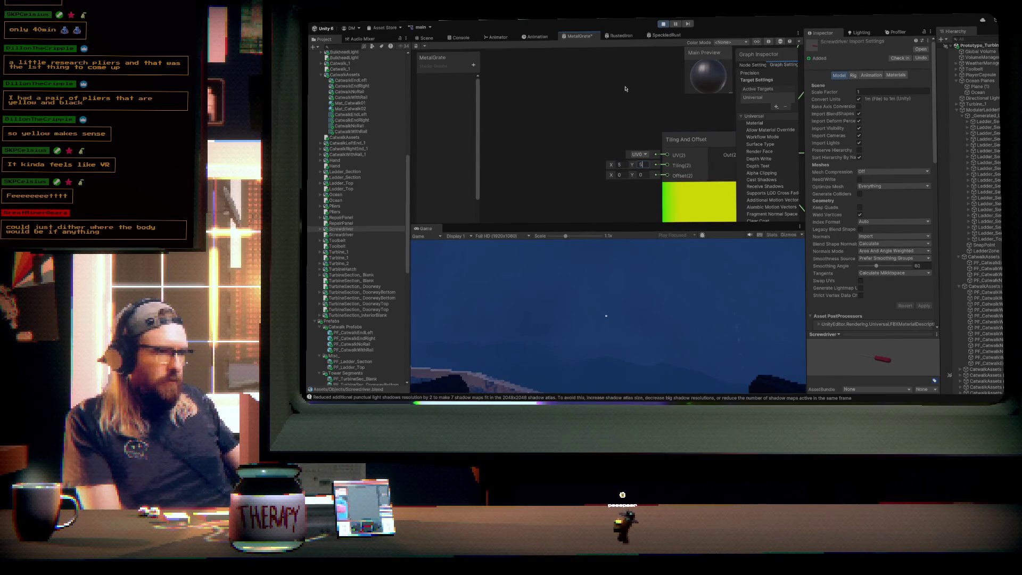
key(ctrl+s)
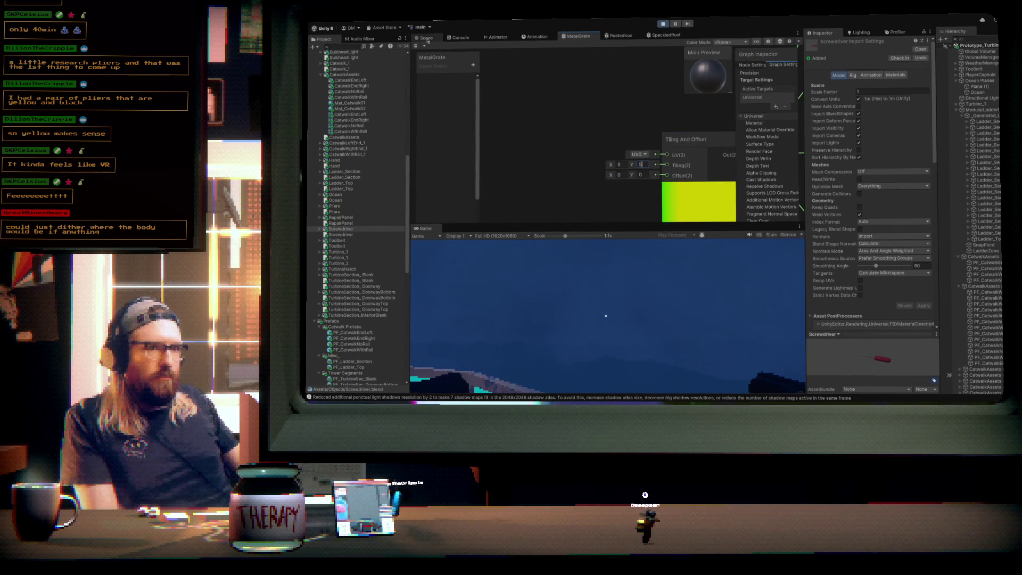
click(423, 37)
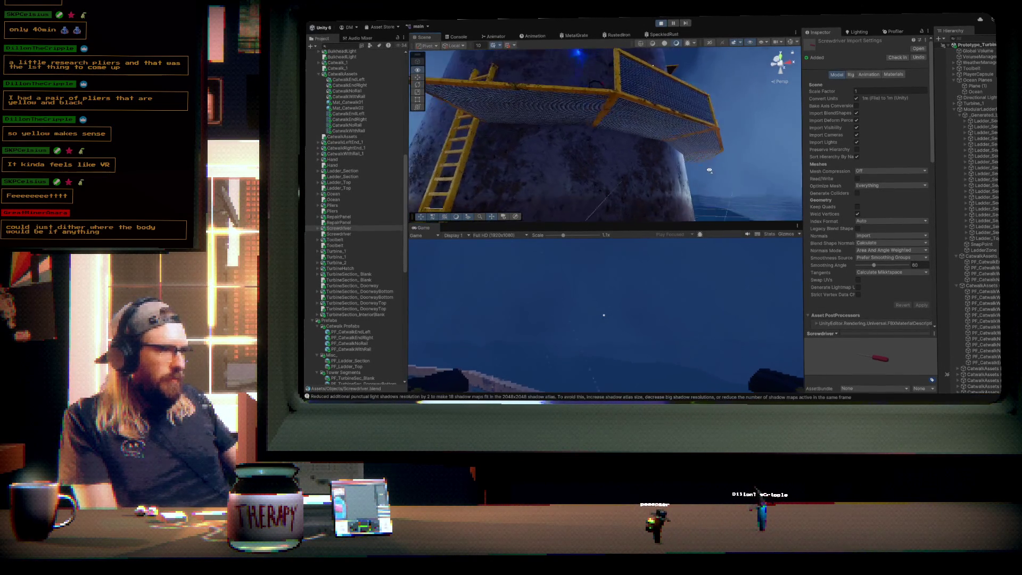
- Play-test the tower in the maximized Game view to check the grate at tiling 5, then stop play
drag(787, 283, 676, 159)
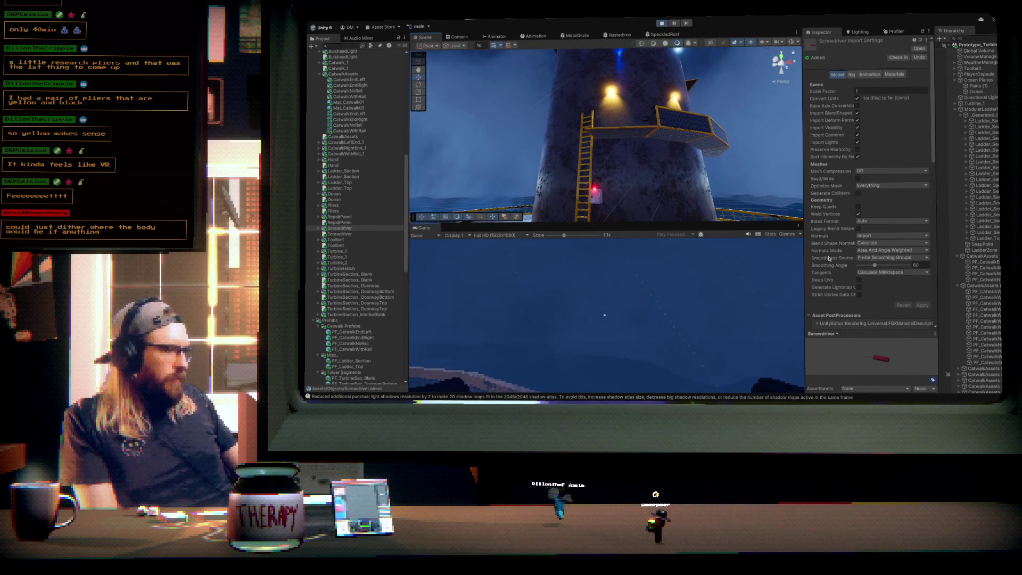
key(shift+space)
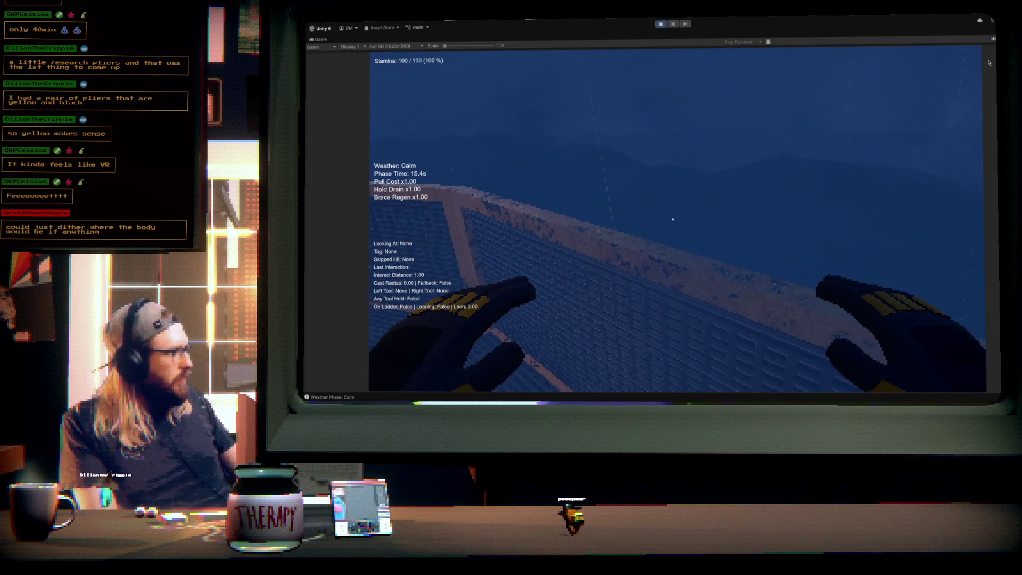
key(ctrl+p)
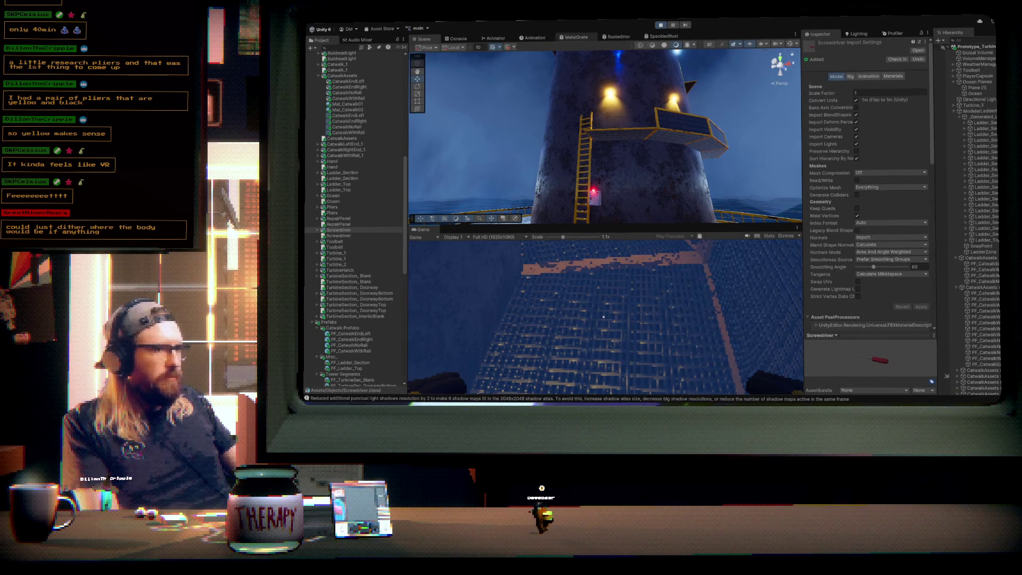
click(573, 39)
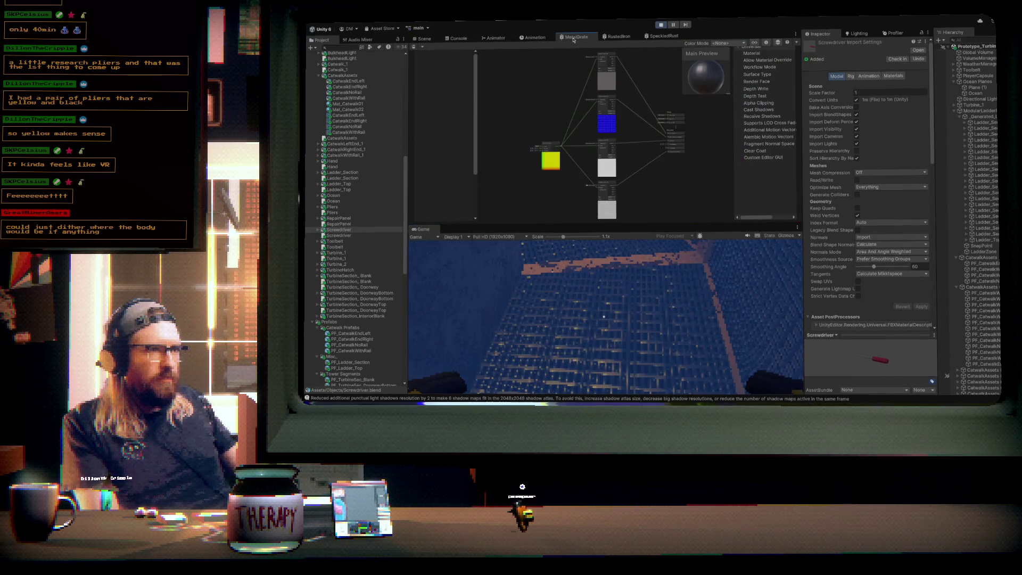
- Set the grate's tiling to 2 on both X and Y and save the graph
scroll(529, 166, up, 5)
click(549, 84)
text(2)
key(Tab)
text(2)
key(Return)
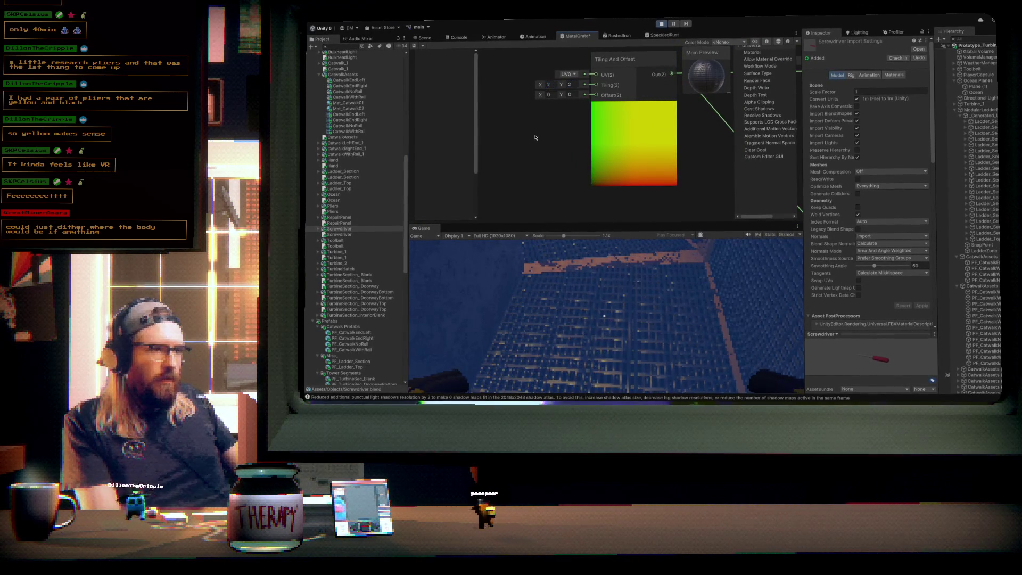
key(ctrl+s)
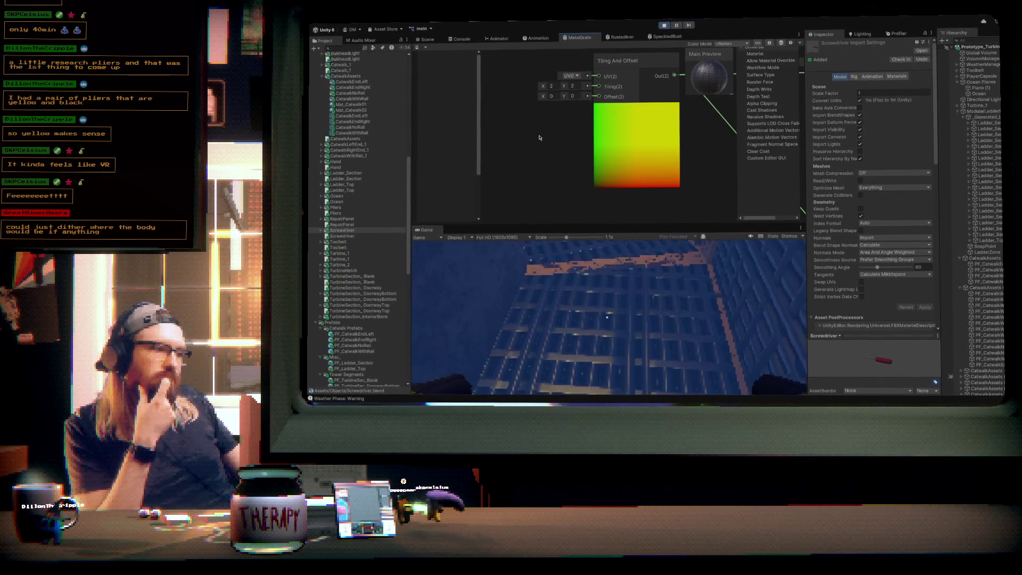
- Change the grate's tiling on both axes to 3
click(556, 87)
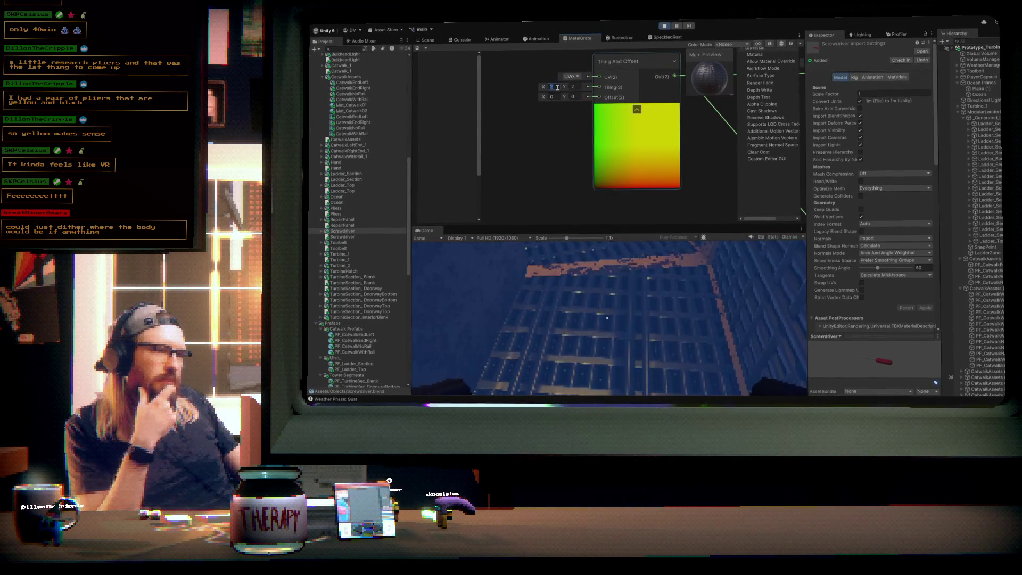
key(Tab)
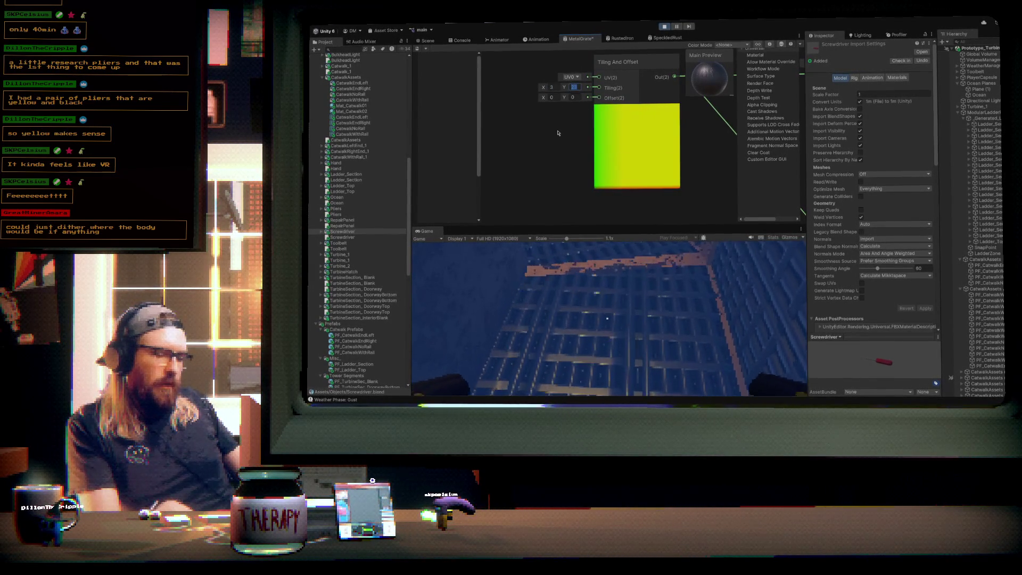
text(3)
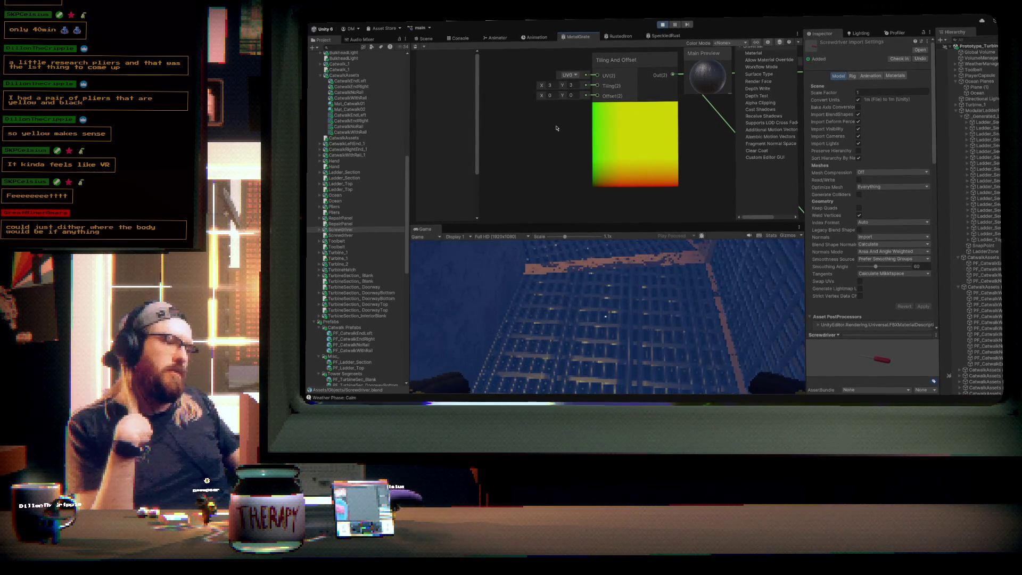
- Play the tower in the maximized Game view to judge the grate at tiling 3, then restore the editor layout
click(426, 38)
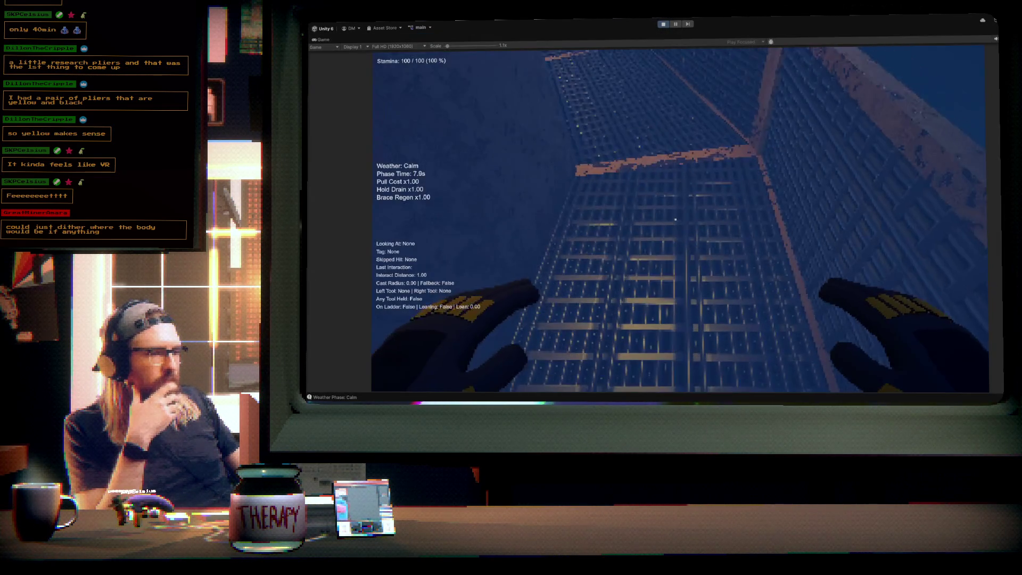
mouse_move(675, 218)
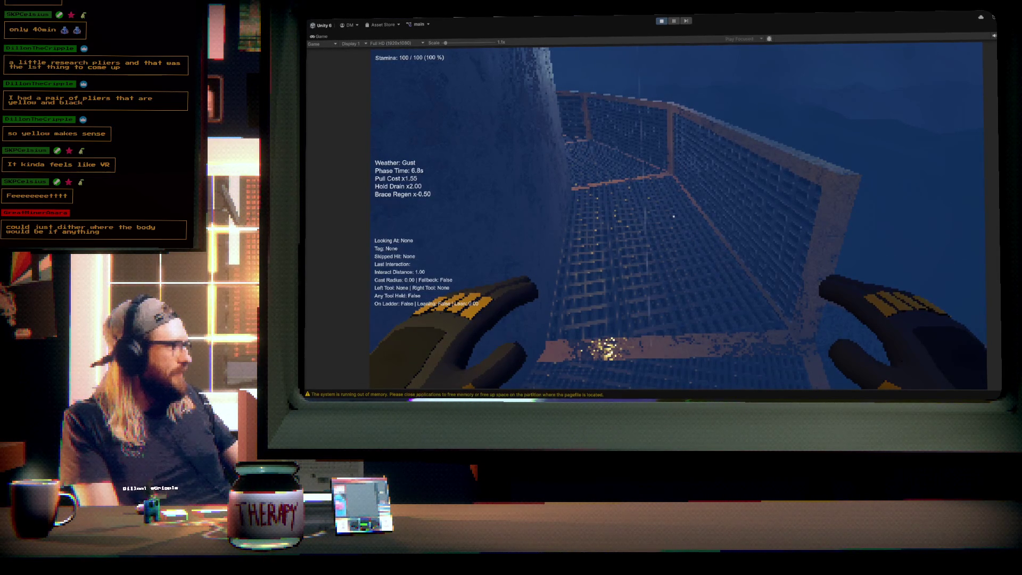
key(shift+space)
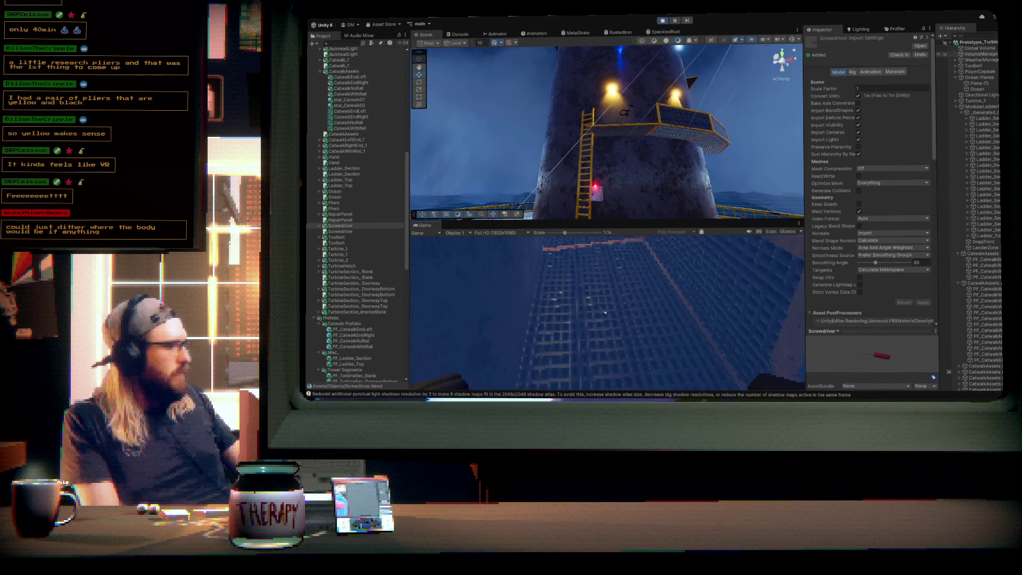
click(583, 33)
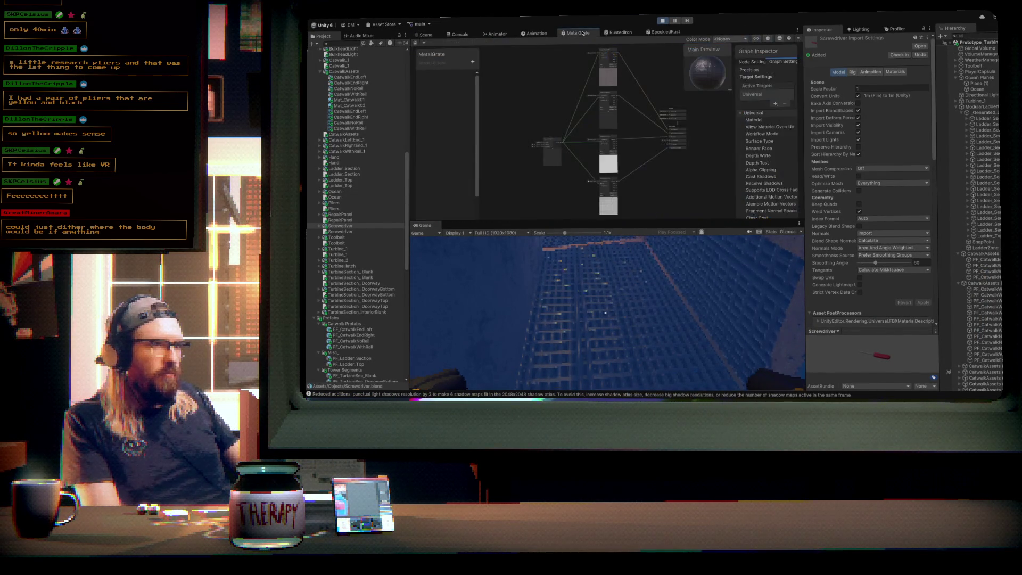
- Return to the Scene view to play-test the grate at tiling 4
click(427, 35)
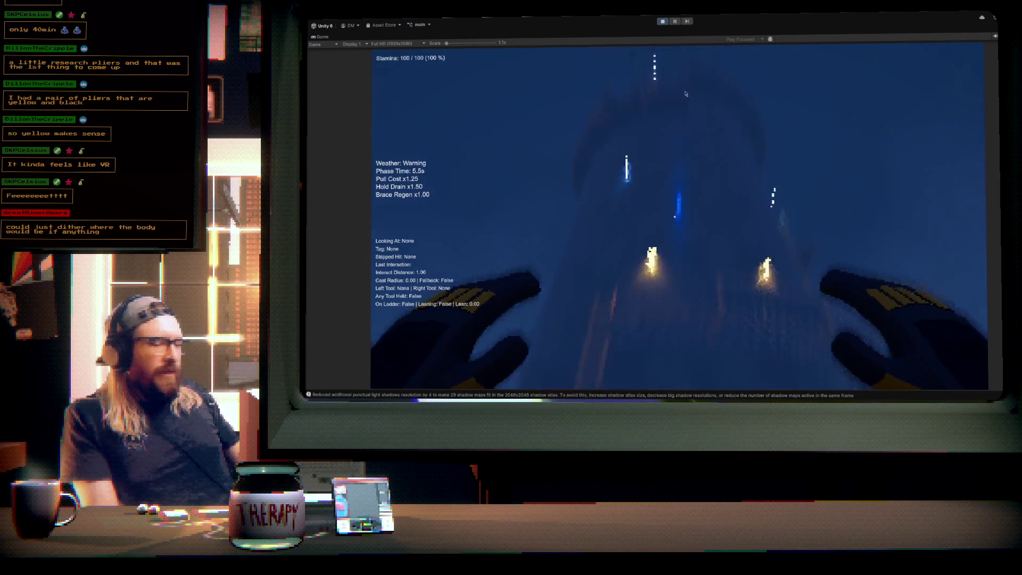
- Release the game camera with Escape and restore the normal editor layout with Shift+Space
key(Escape)
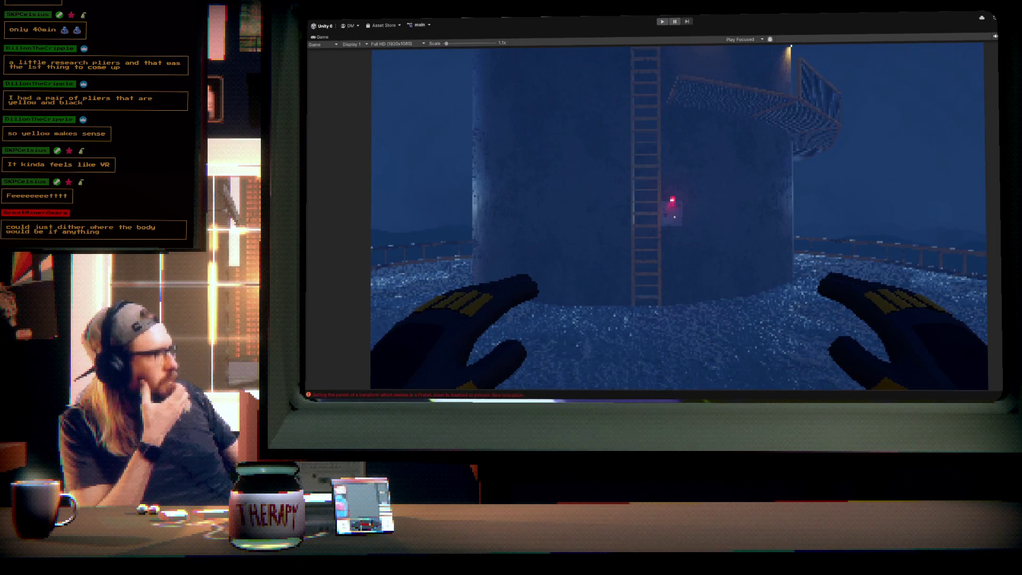
key(shift+space)
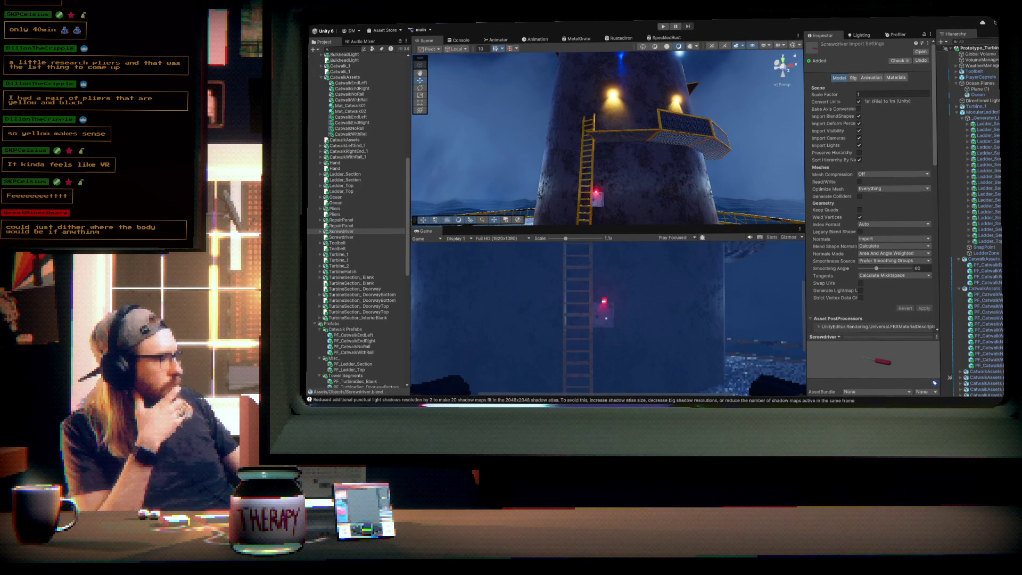
- Toggle the WeatherManager's weather debug overlay in the Inspector
click(982, 66)
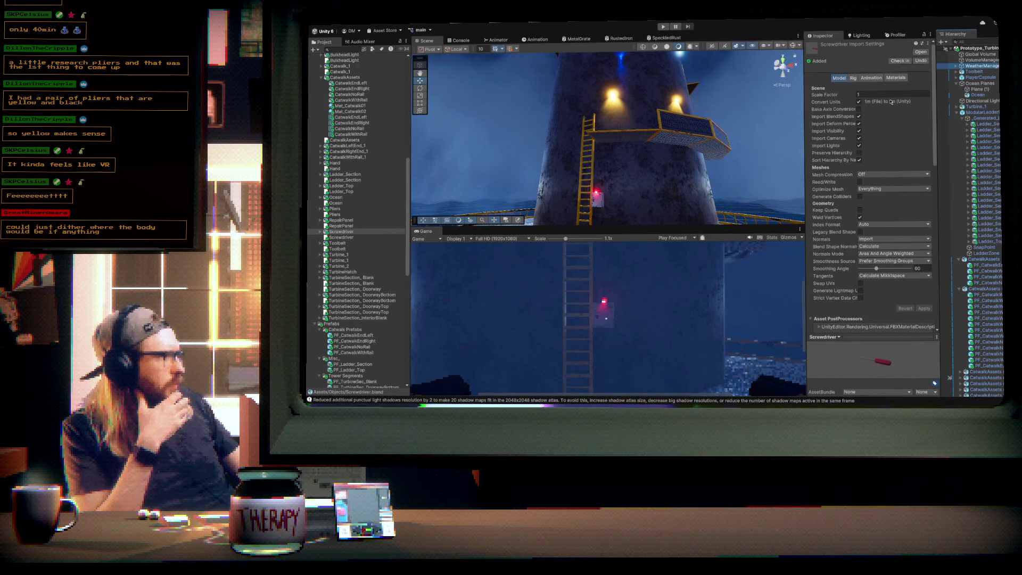
scroll(852, 213, down, 10)
scroll(826, 212, down, 5)
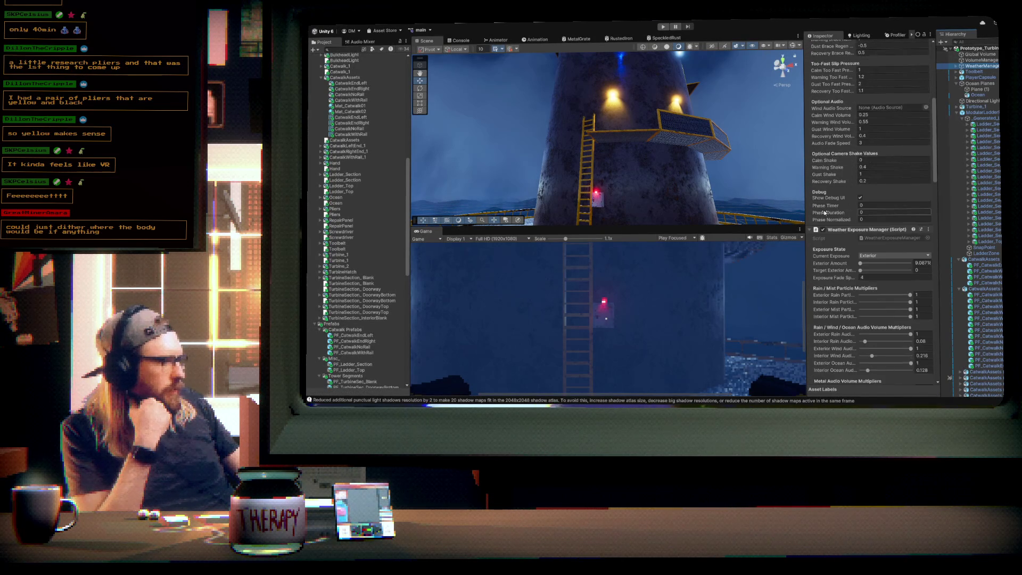
click(861, 178)
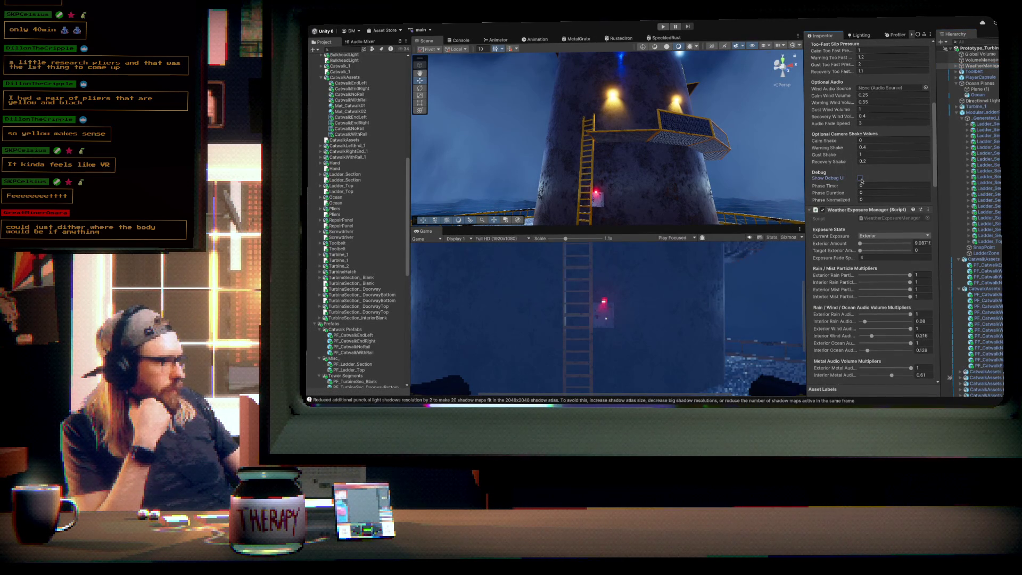
- Turn off Show Debug on the player camera's Player Repair Interactor
click(959, 77)
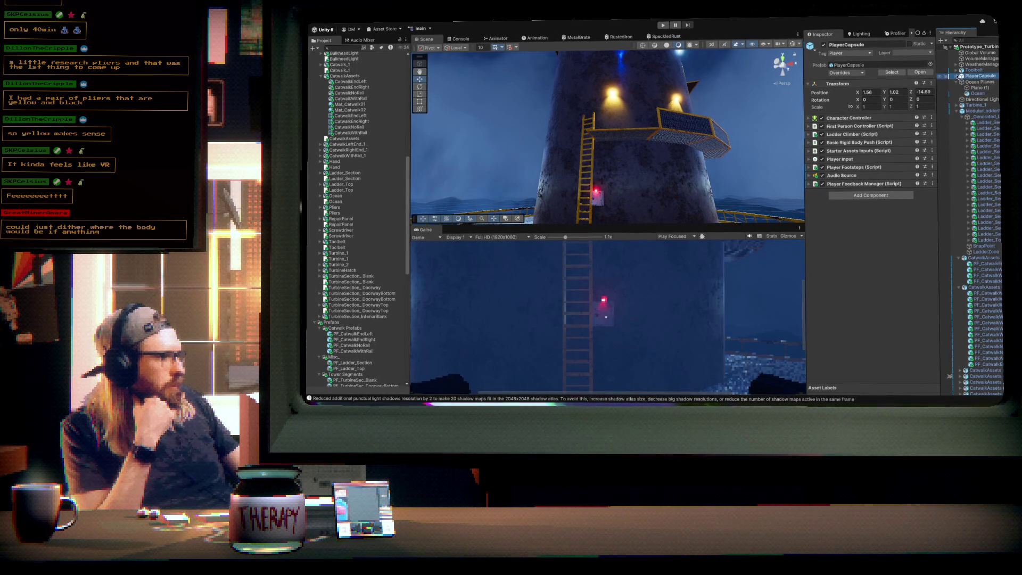
click(958, 76)
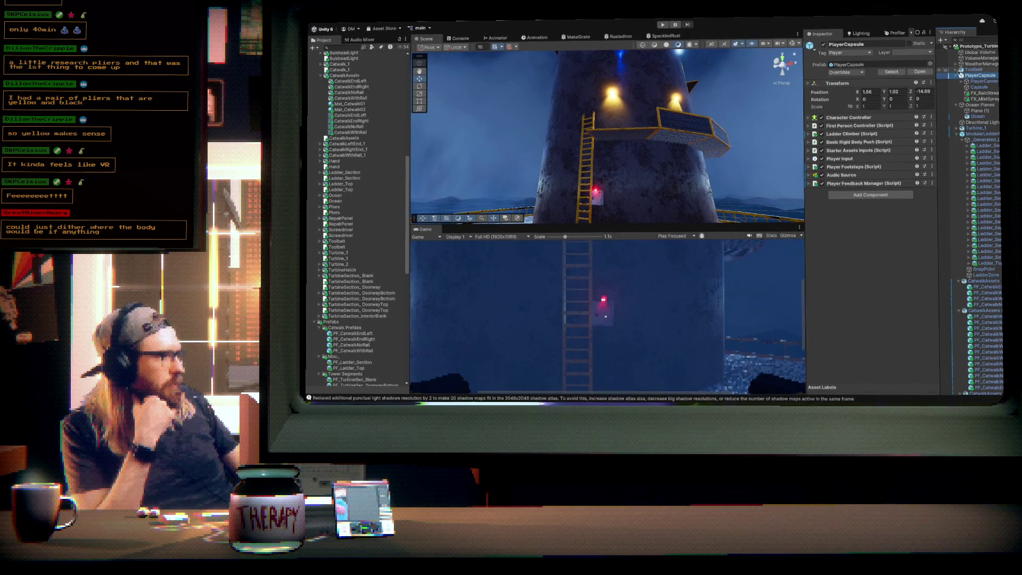
click(972, 82)
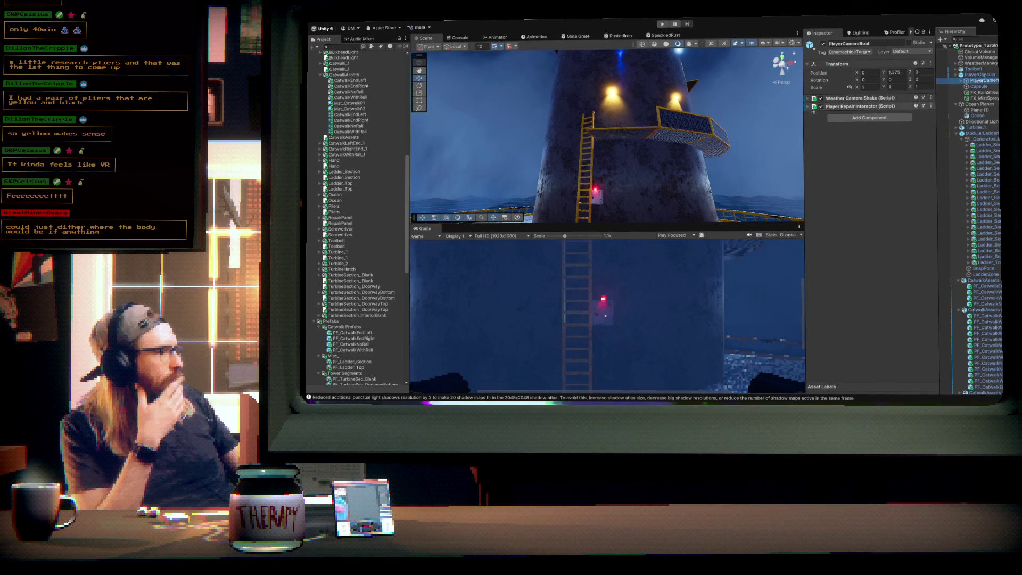
click(809, 106)
scroll(823, 231, down, 2)
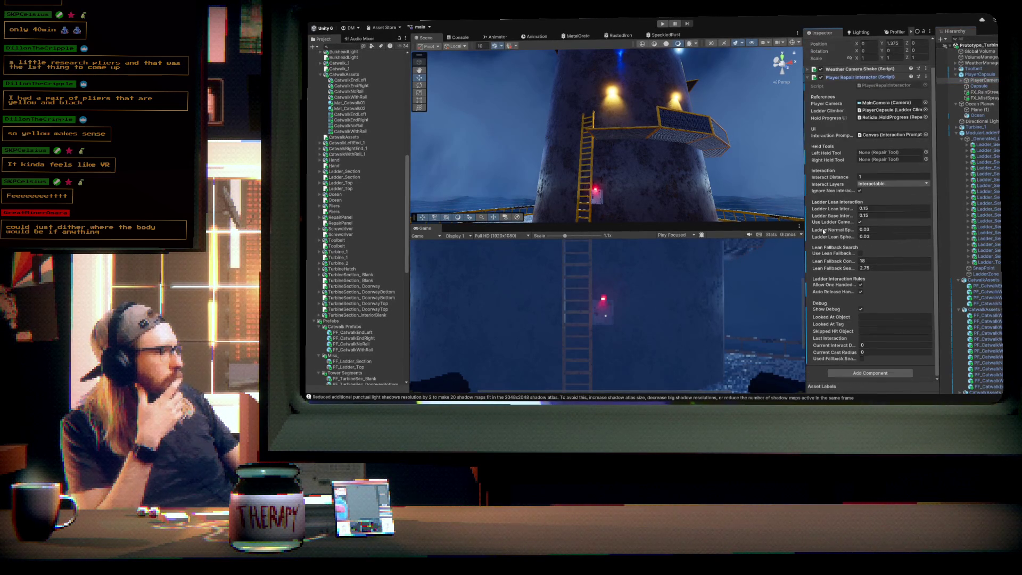
click(861, 310)
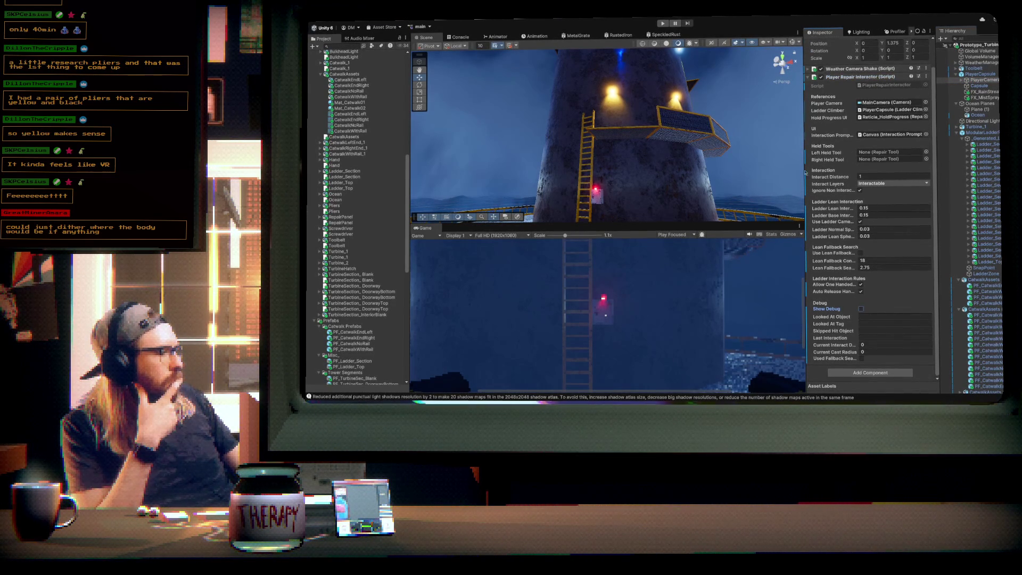
click(810, 77)
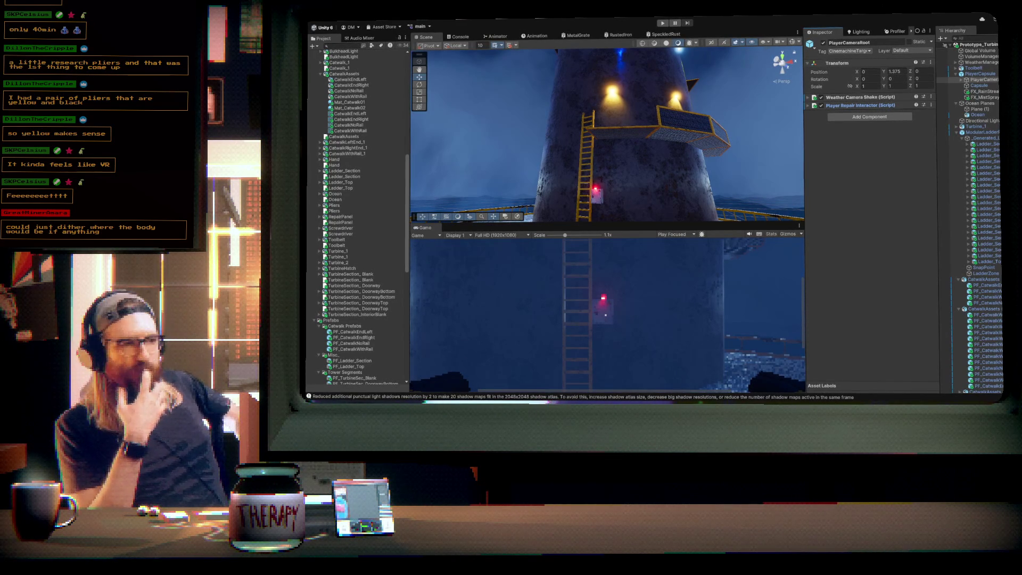
- Collapse the ladder, CatwalkAssets, FogCards and Lights groups in the Hierarchy
mouse_move(665, 133)
mouse_down()
mouse_move(701, 135)
mouse_move(712, 346)
mouse_up()
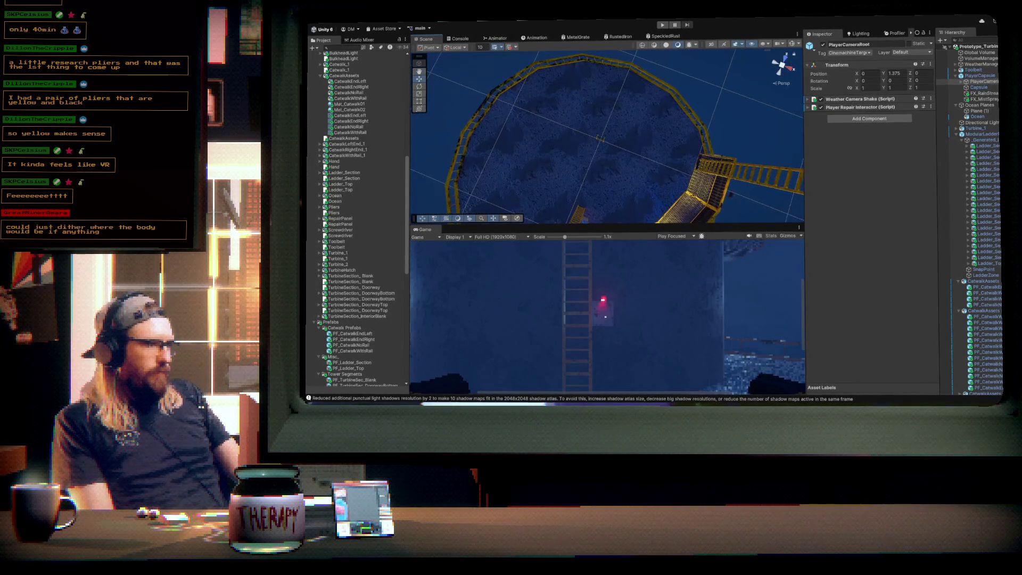
click(957, 136)
click(956, 140)
click(957, 146)
scroll(960, 182, down, 8)
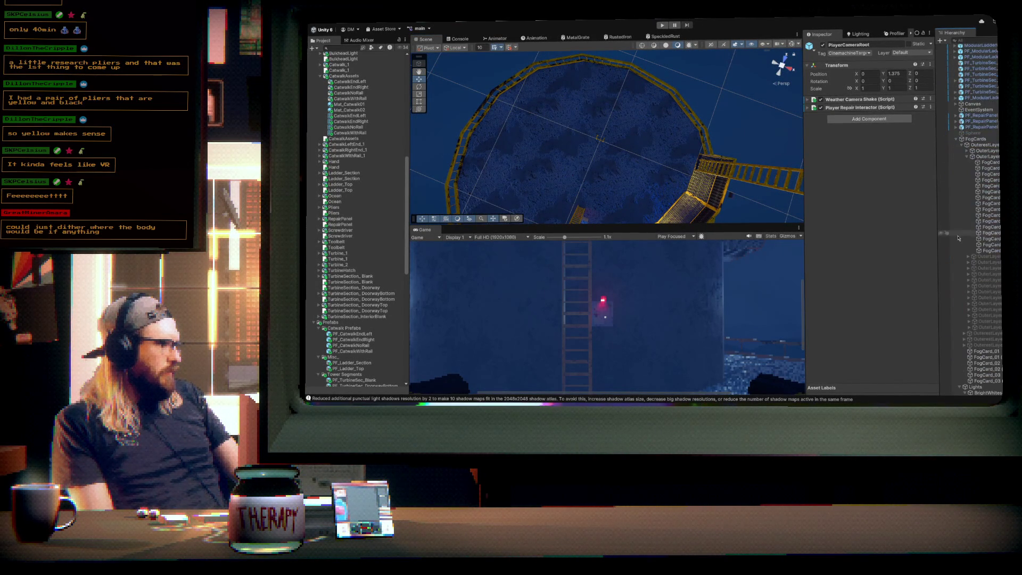
click(957, 140)
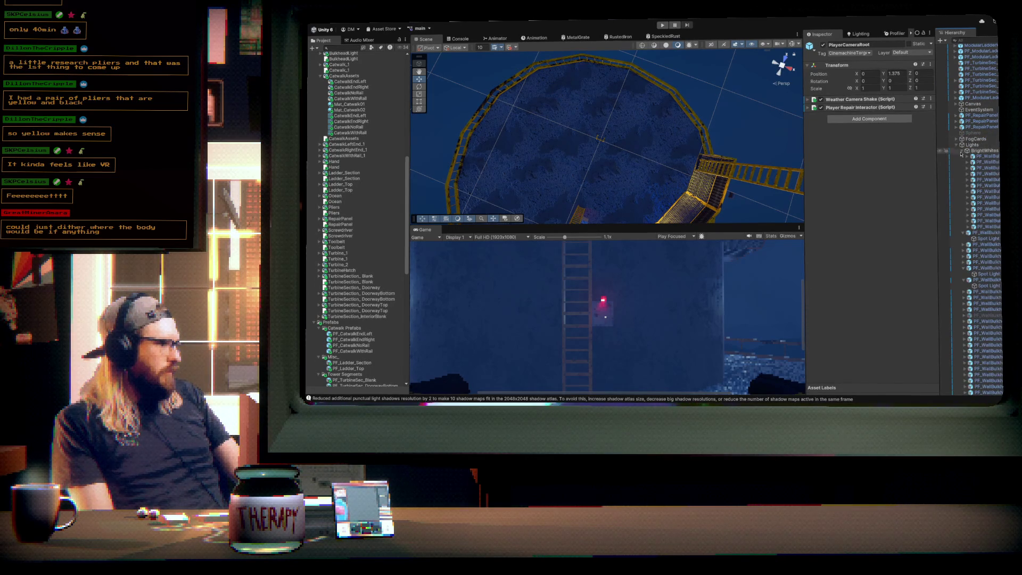
click(957, 145)
- Delete Ladder_Section and Ladder_Top, and move PF_TurbineSec_Blank (3) higher in the Hierarchy
click(984, 316)
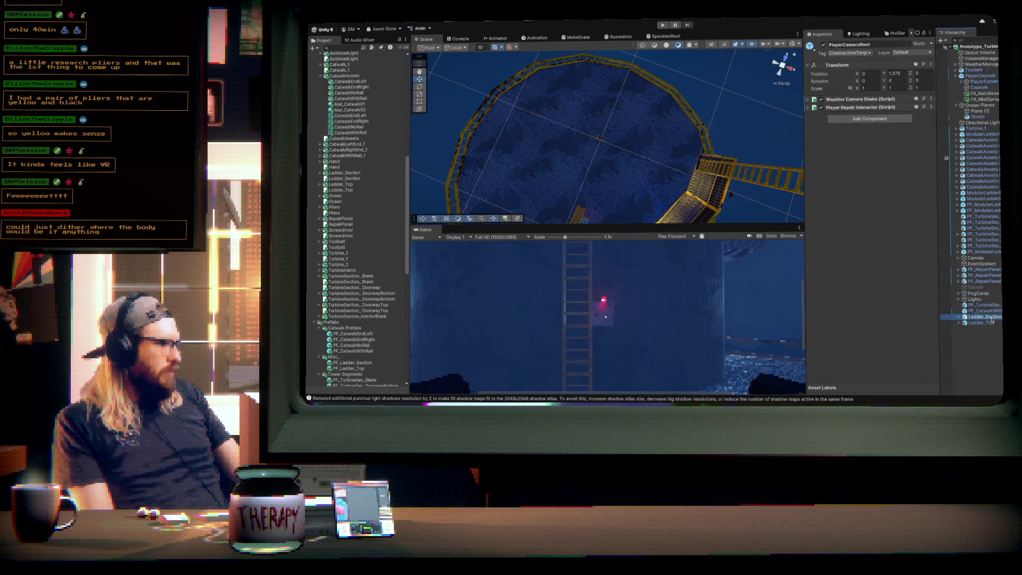
shift+click(982, 322)
key(Delete)
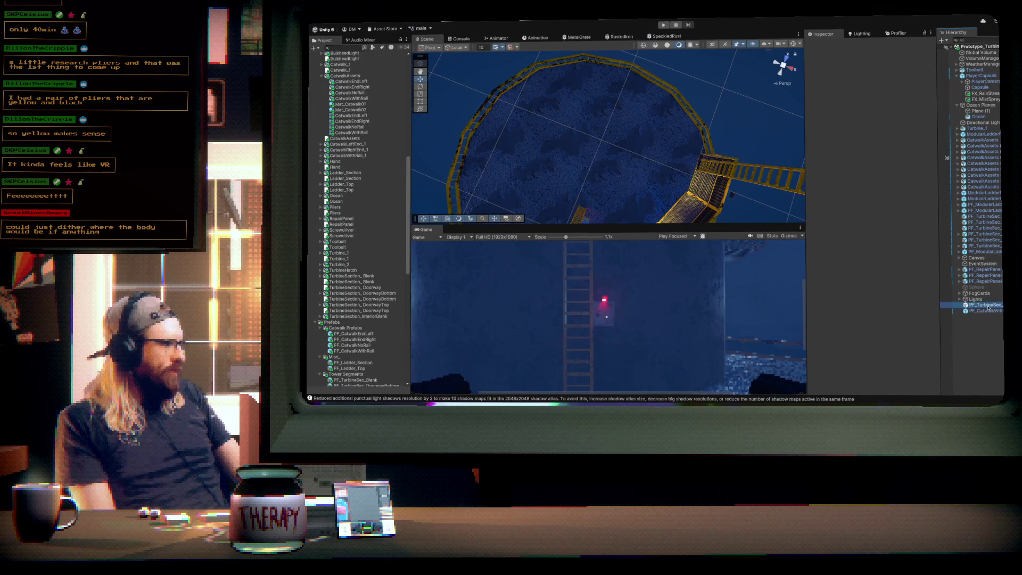
drag(954, 253, 954, 252)
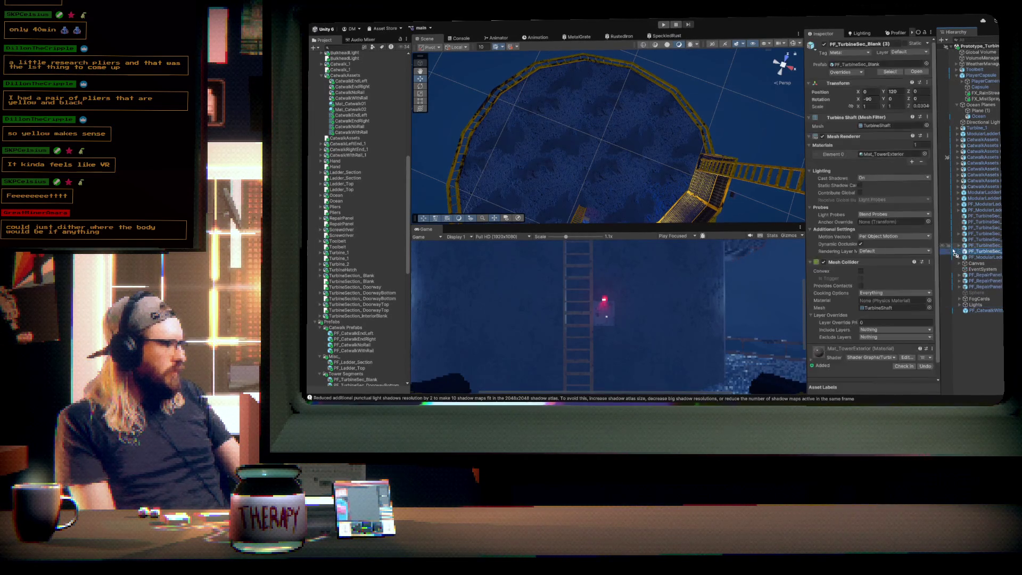
- Frame and inspect the railed catwalk PF_CatwalkWithRail, then delete it
drag(556, 144, 495, 147)
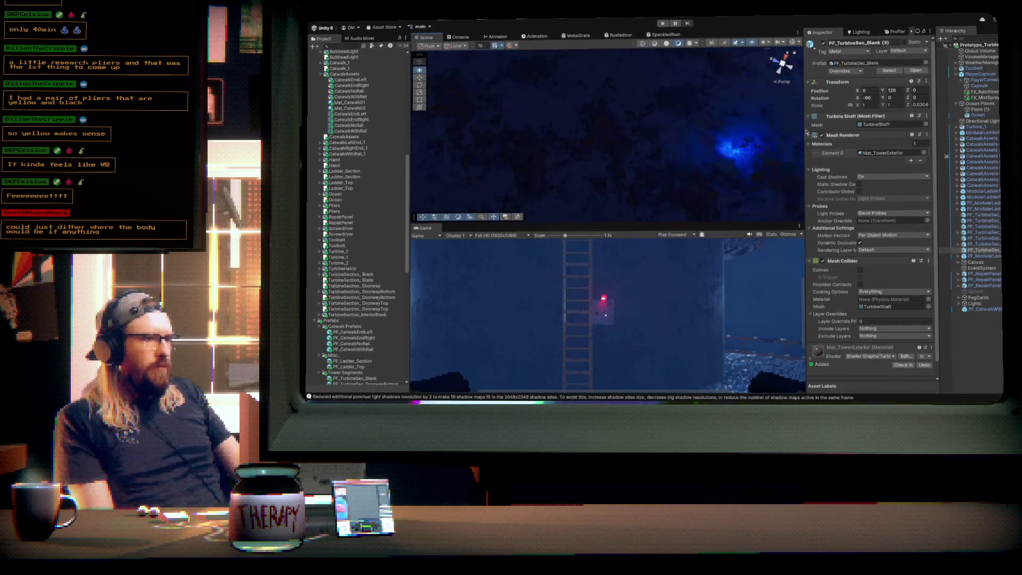
key(f)
mouse_move(639, 150)
mouse_down()
mouse_move(696, 154)
mouse_move(594, 165)
mouse_move(603, 133)
mouse_move(641, 103)
mouse_move(629, 181)
mouse_move(571, 227)
mouse_move(429, 183)
mouse_up()
mouse_move(555, 161)
mouse_down()
mouse_move(445, 171)
mouse_move(532, 149)
mouse_move(554, 158)
mouse_move(768, 137)
mouse_move(686, 162)
mouse_move(699, 157)
mouse_up()
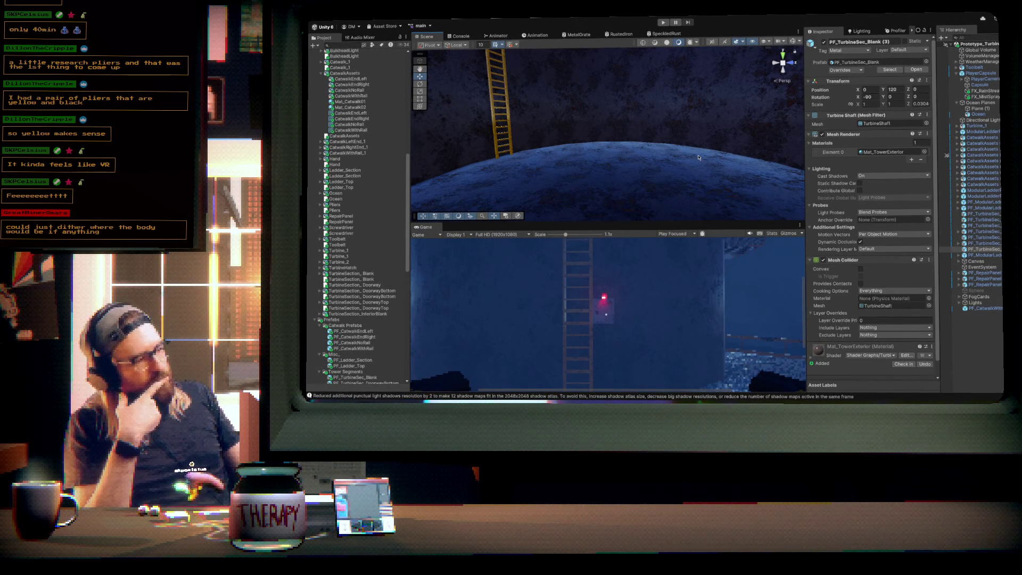
click(987, 309)
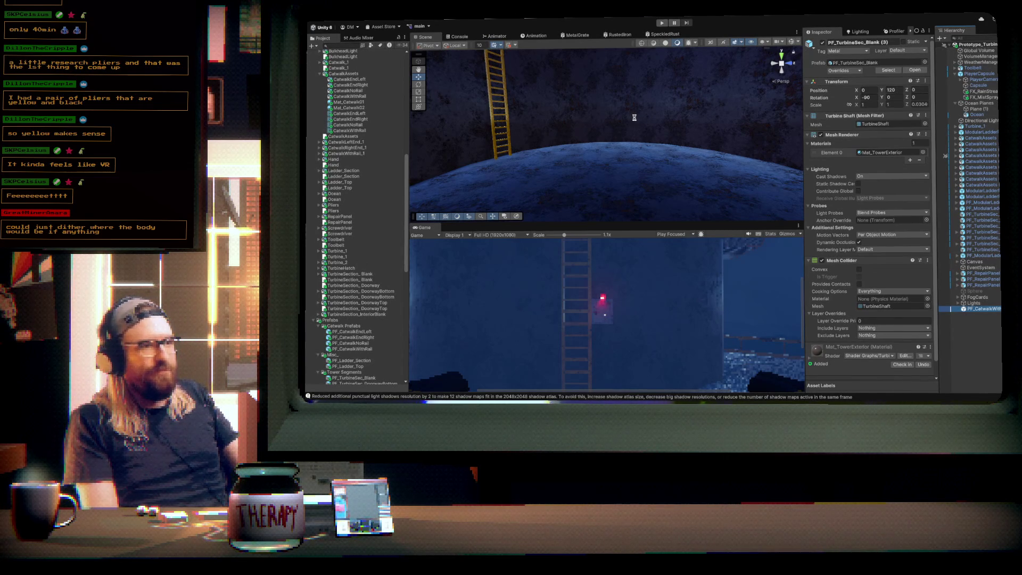
key(f)
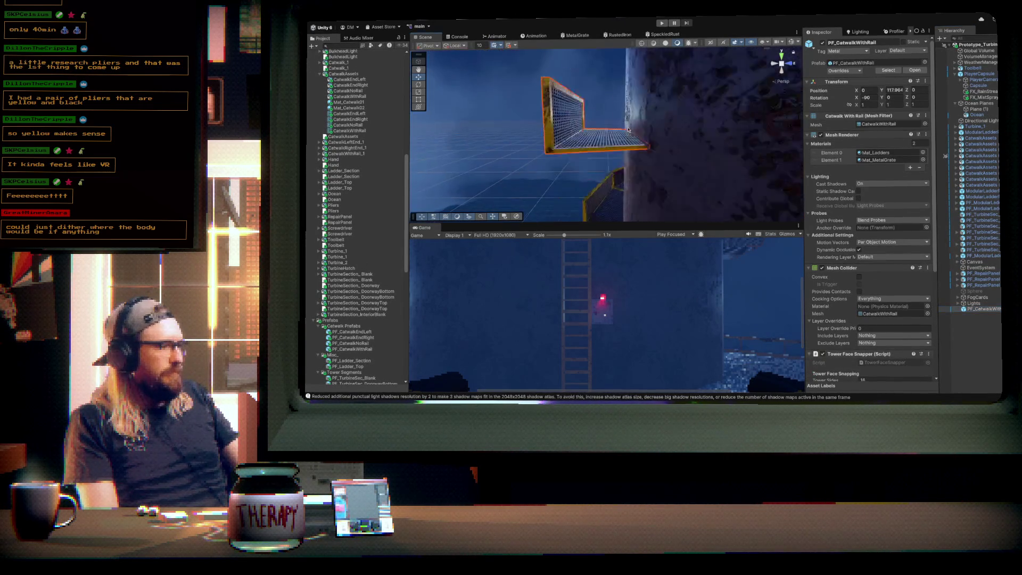
drag(729, 112, 635, 122)
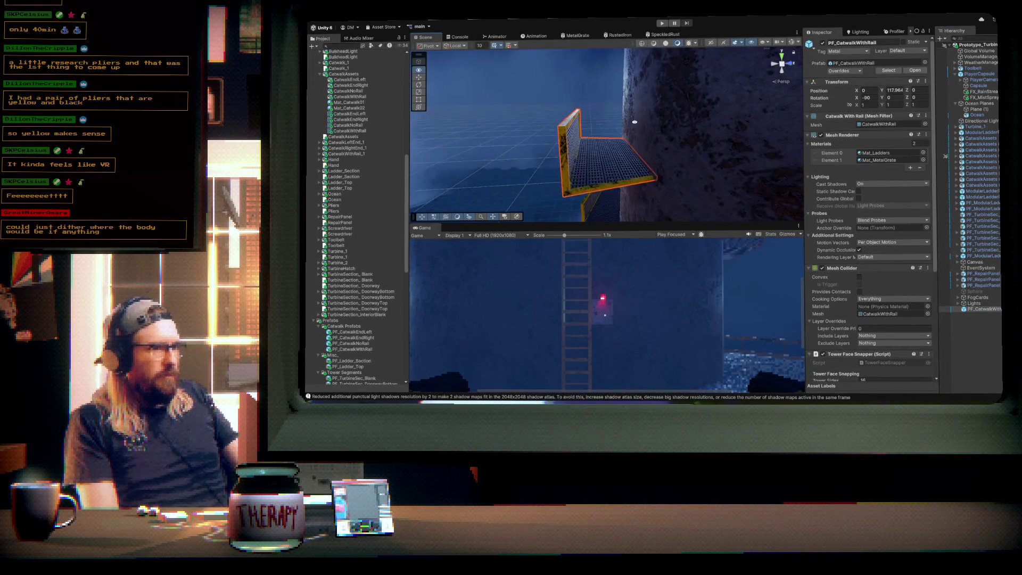
key(Delete)
mouse_move(601, 171)
mouse_down()
mouse_move(787, 171)
mouse_move(836, 208)
mouse_move(853, 284)
mouse_move(719, 213)
mouse_move(655, 155)
mouse_move(589, 53)
mouse_move(598, 160)
mouse_move(771, 129)
mouse_move(792, 114)
mouse_up()
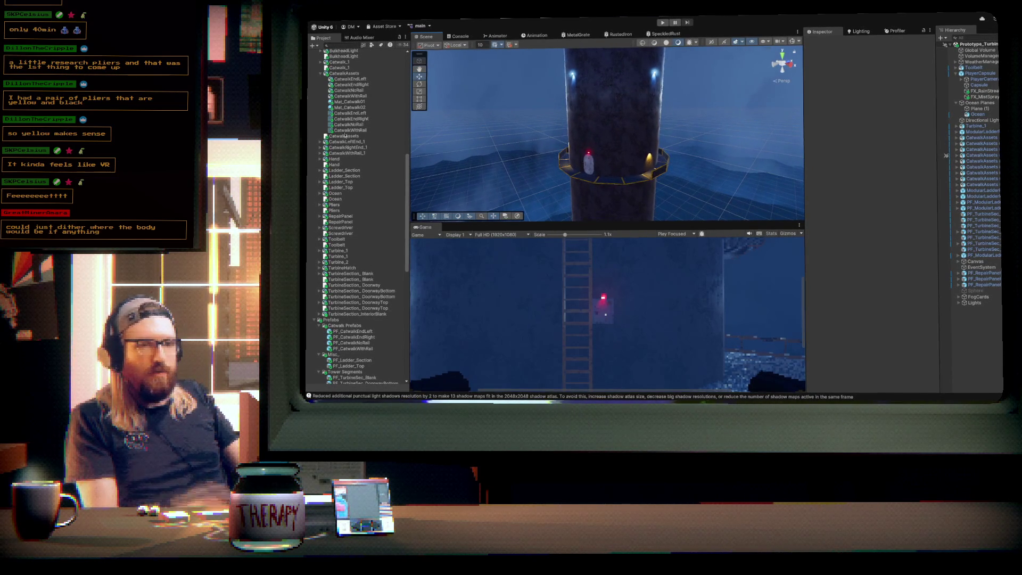
click(351, 282)
key(Up)
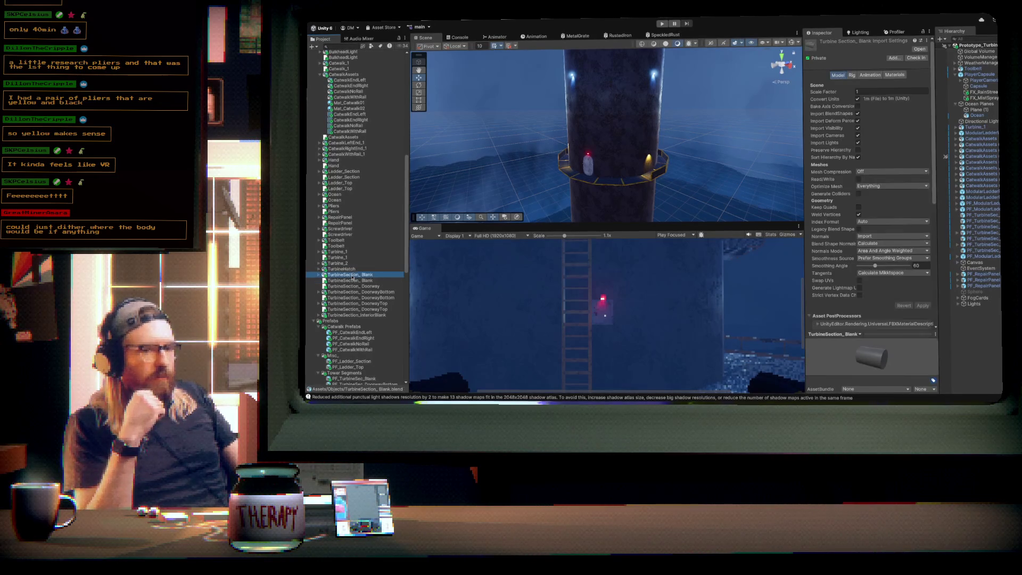
scroll(345, 292, down, 5)
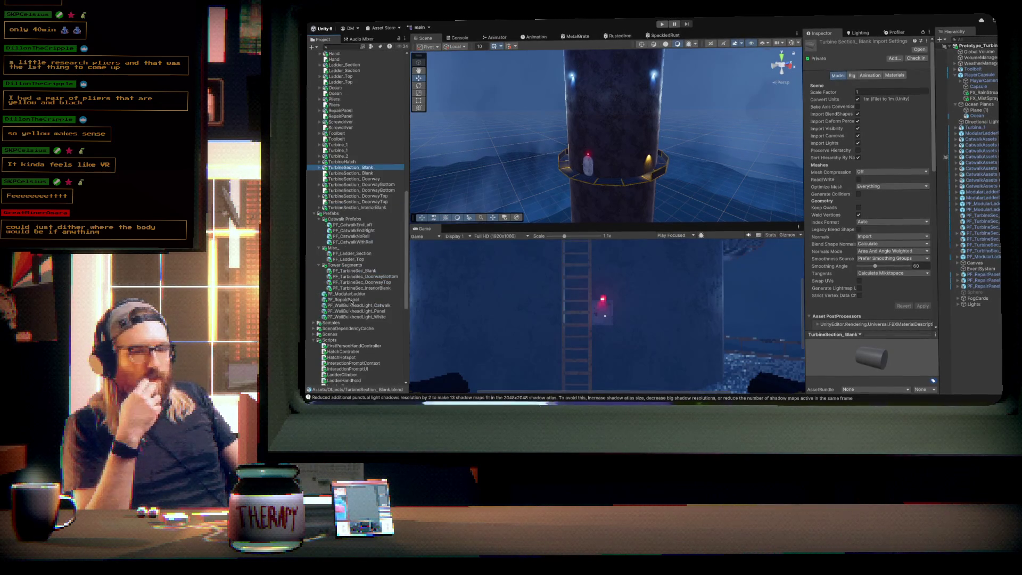
click(355, 271)
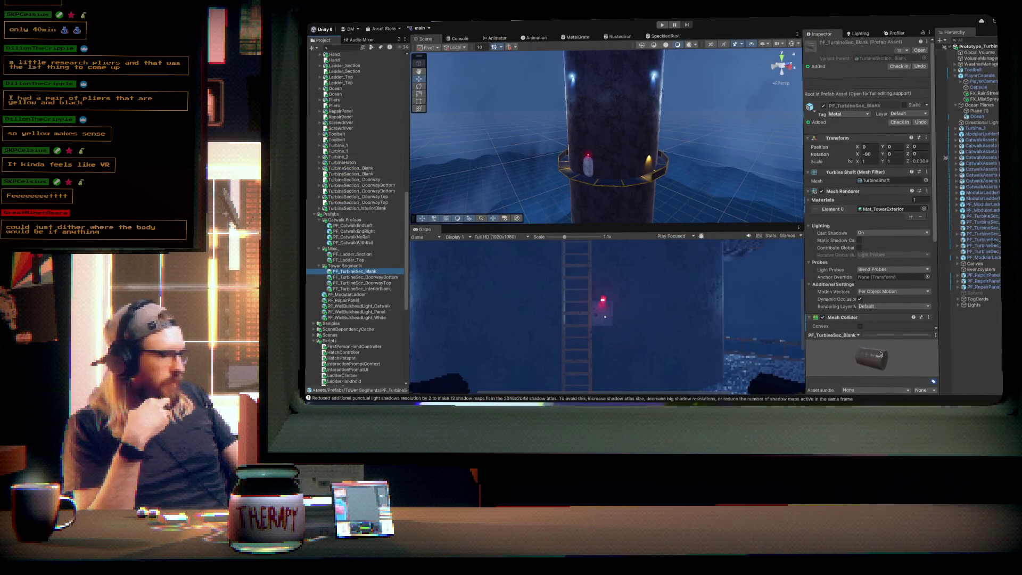
mouse_move(883, 359)
mouse_down()
mouse_move(859, 368)
mouse_move(876, 348)
mouse_move(848, 345)
mouse_up()
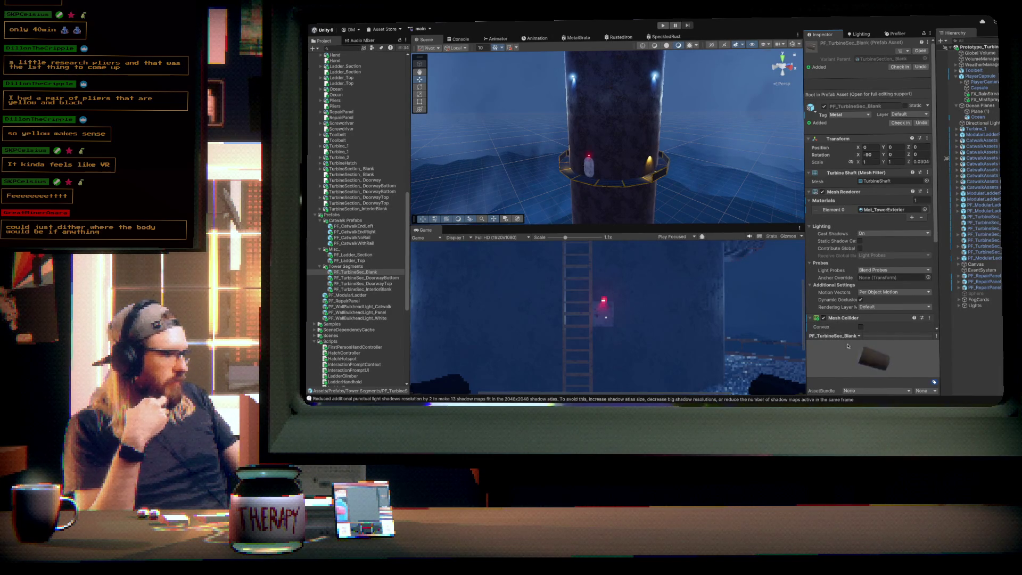
drag(867, 385, 852, 373)
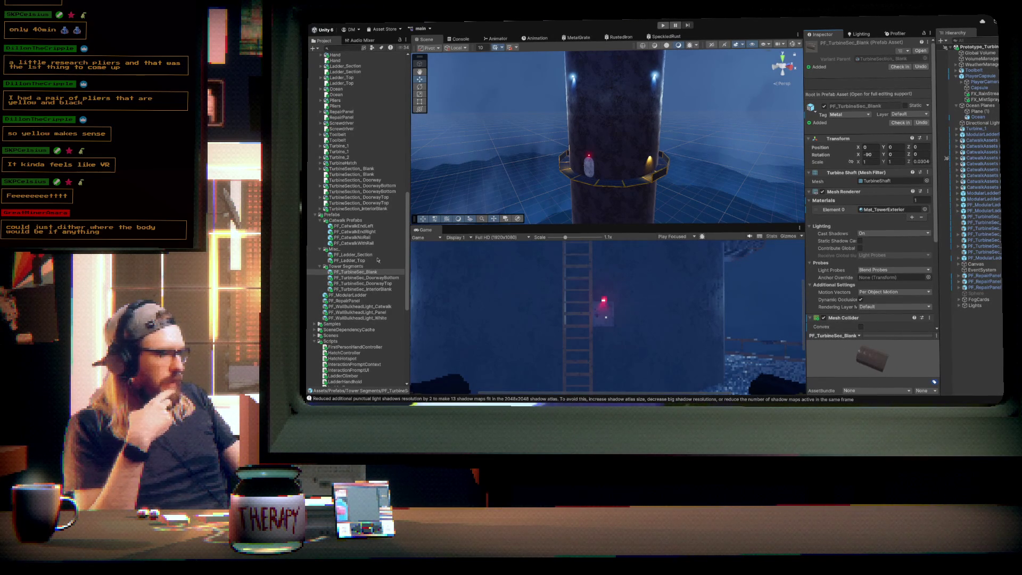
click(358, 277)
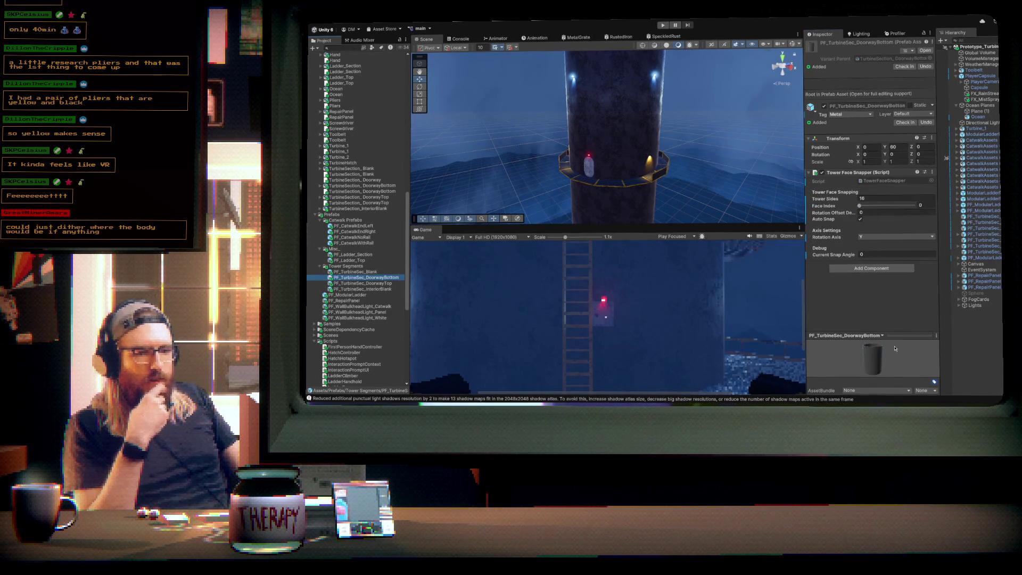
mouse_move(895, 365)
mouse_down()
mouse_move(868, 368)
mouse_move(865, 379)
mouse_move(834, 351)
mouse_up()
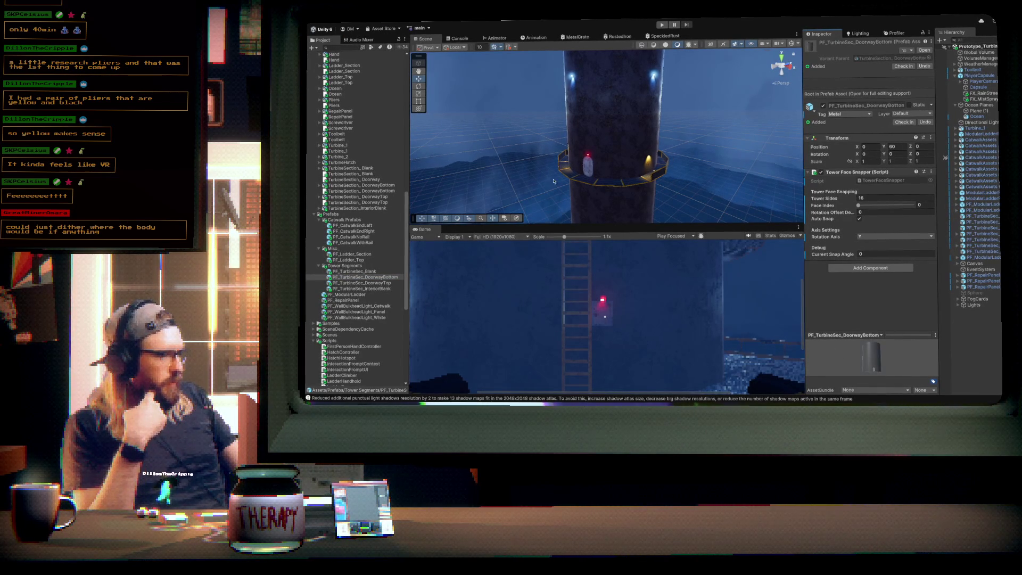
click(386, 285)
drag(854, 359, 827, 353)
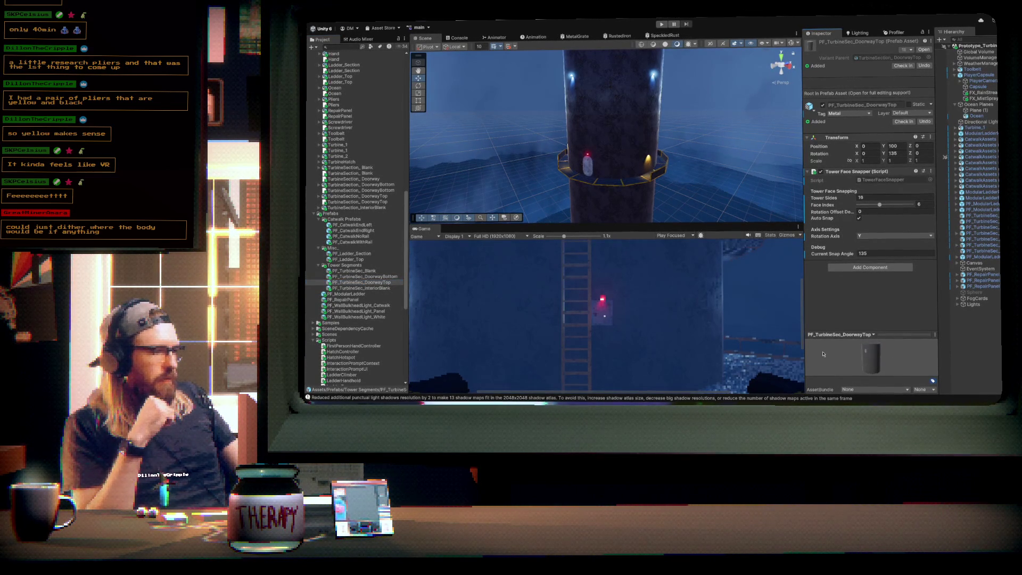
mouse_move(673, 171)
mouse_down()
mouse_move(659, 111)
mouse_move(686, 125)
mouse_move(652, 126)
mouse_up()
drag(878, 124, 886, 124)
mouse_move(622, 152)
mouse_down()
mouse_move(607, 146)
mouse_move(628, 152)
mouse_up()
click(619, 149)
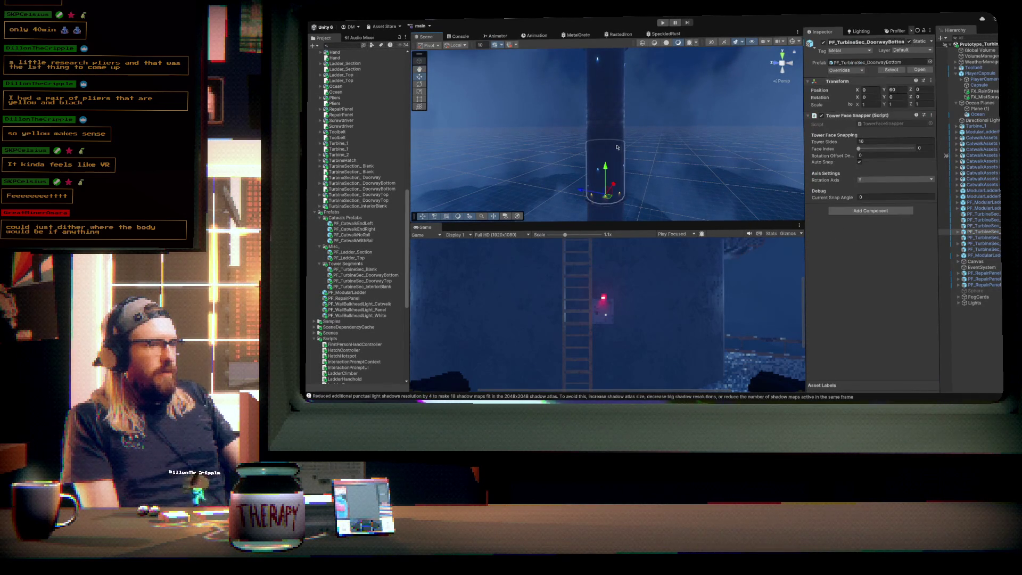
- Compare placement of the interior and doorway tower sections by selecting each in turn
click(605, 119)
click(618, 169)
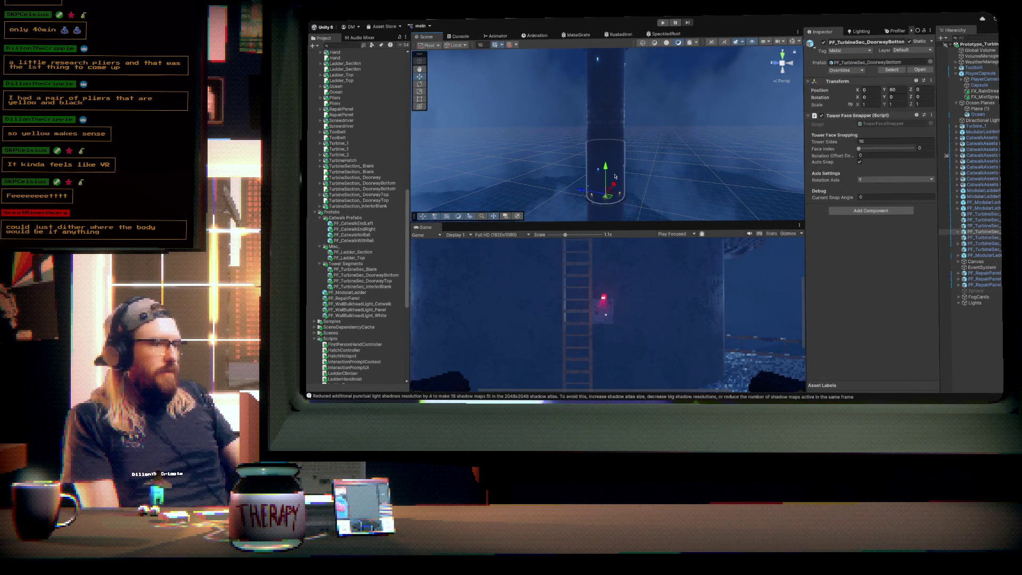
click(610, 126)
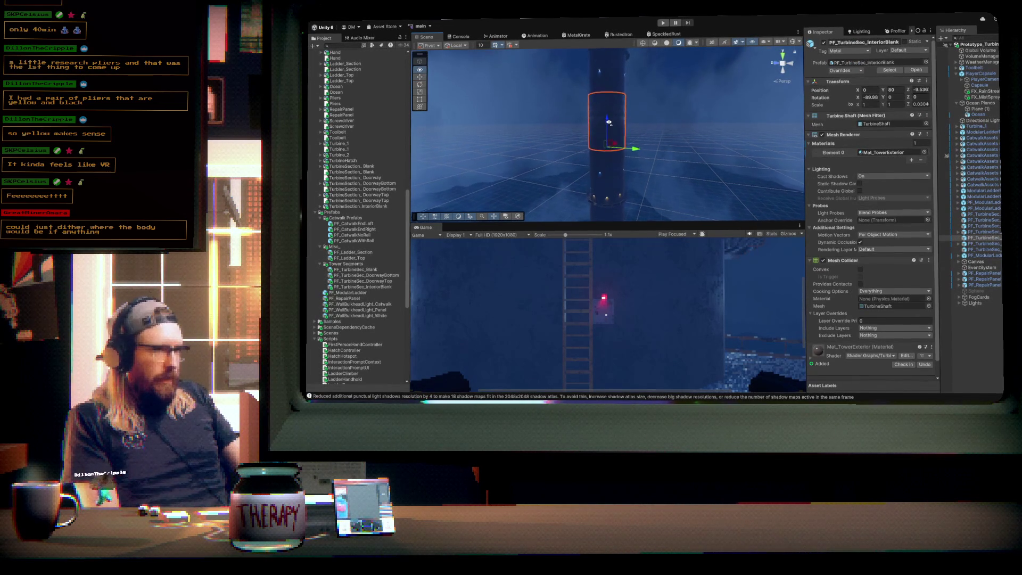
click(610, 134)
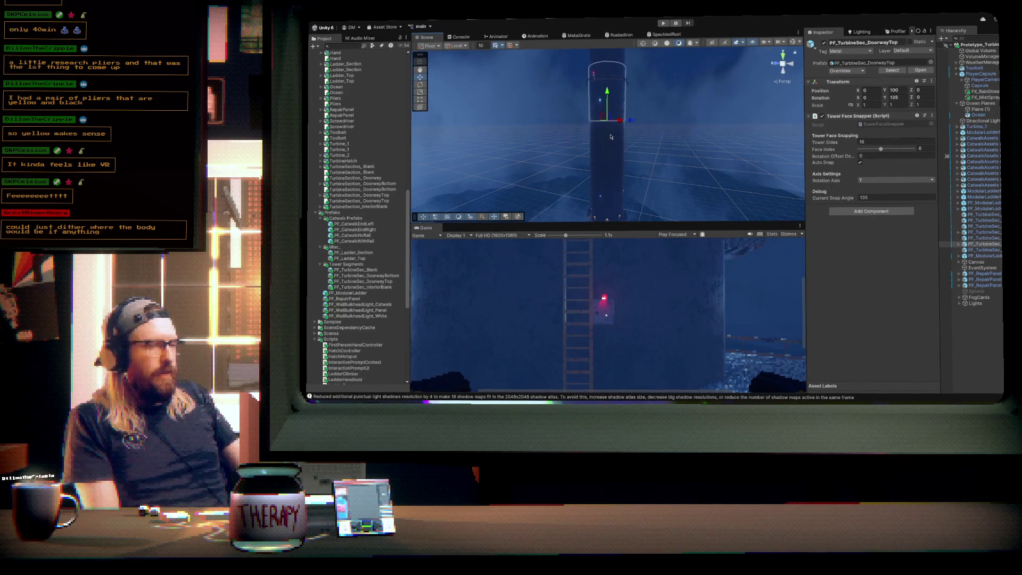
drag(632, 123, 626, 99)
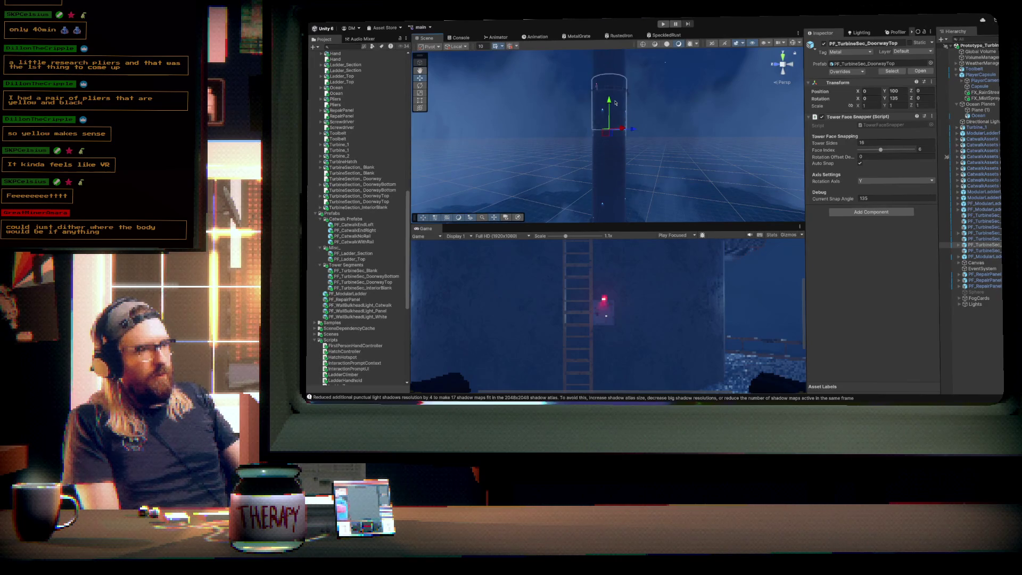
click(613, 208)
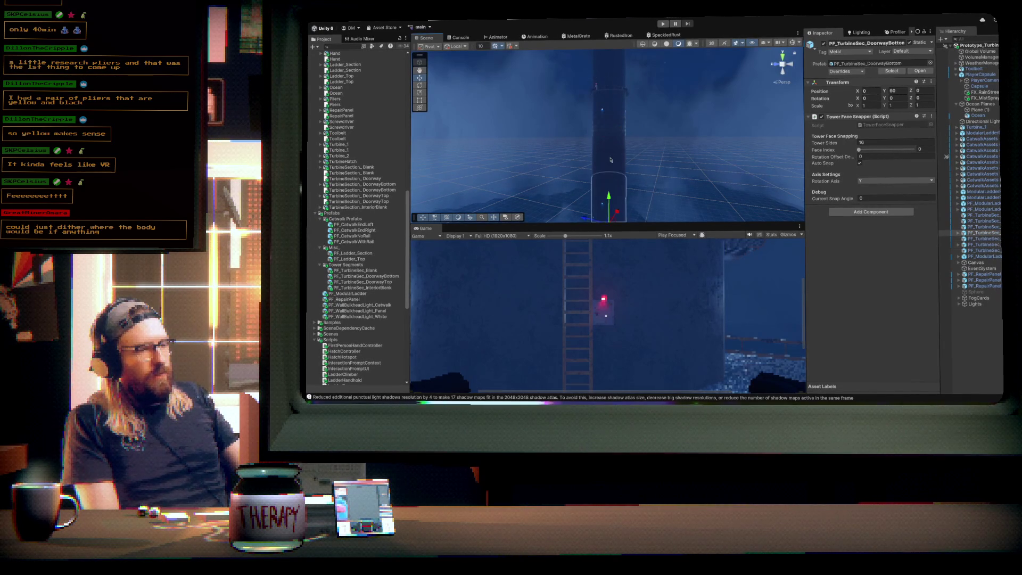
click(619, 143)
drag(621, 134, 645, 139)
scroll(645, 139, up, 5)
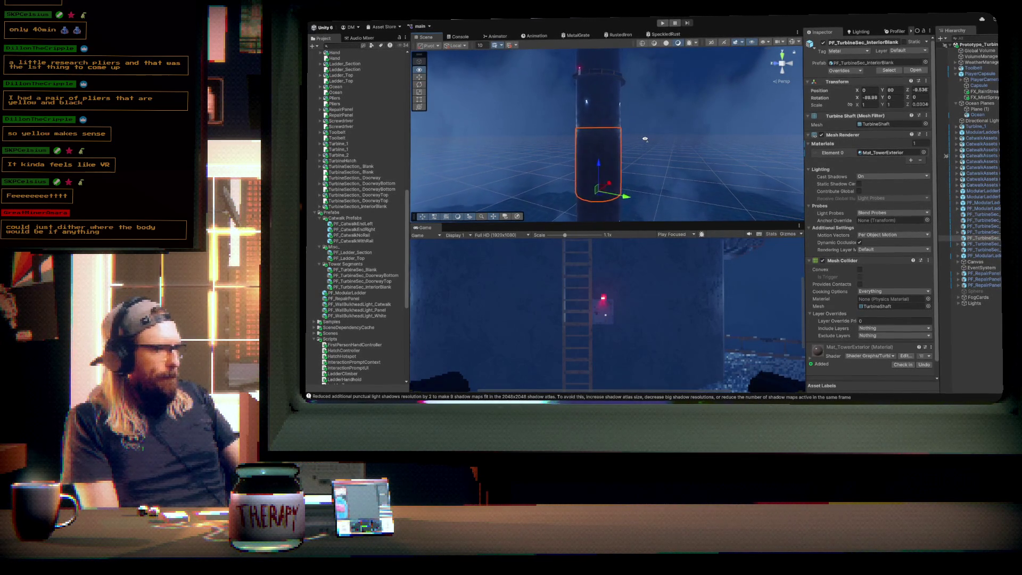
scroll(643, 144, up, 1)
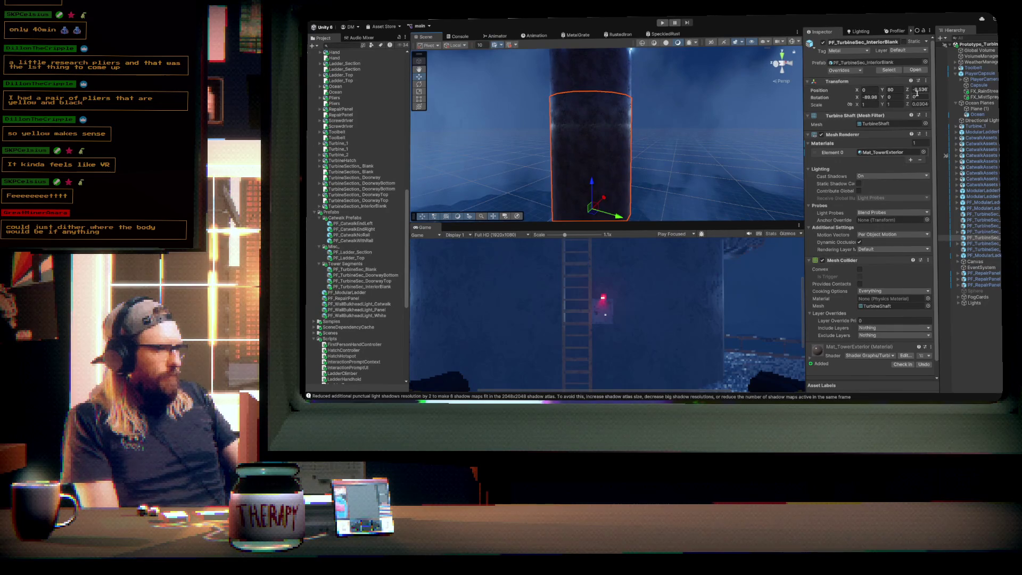
mouse_move(690, 102)
mouse_down()
mouse_move(595, 149)
mouse_move(895, 106)
mouse_up()
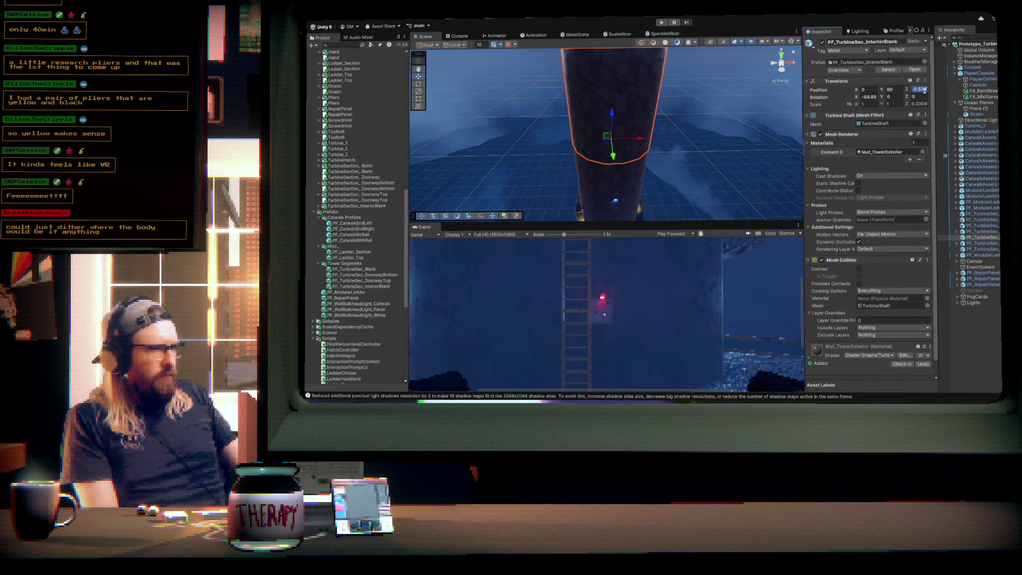
- Select PF_TurbineSec_Blank (1) at height 20 and set its Position Z to 0
click(631, 175)
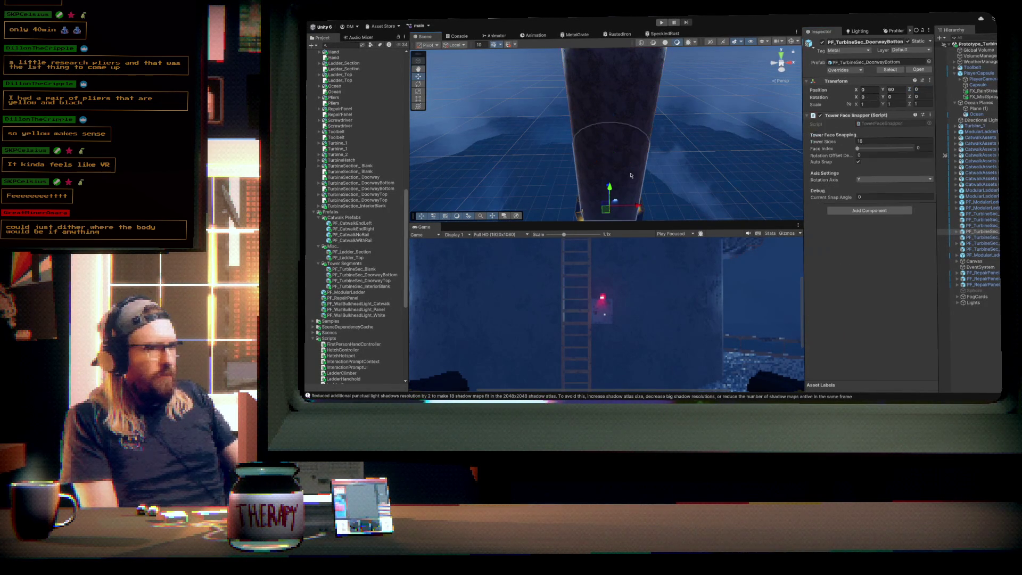
mouse_move(631, 176)
mouse_down()
mouse_move(638, 190)
mouse_move(629, 158)
mouse_up()
click(628, 155)
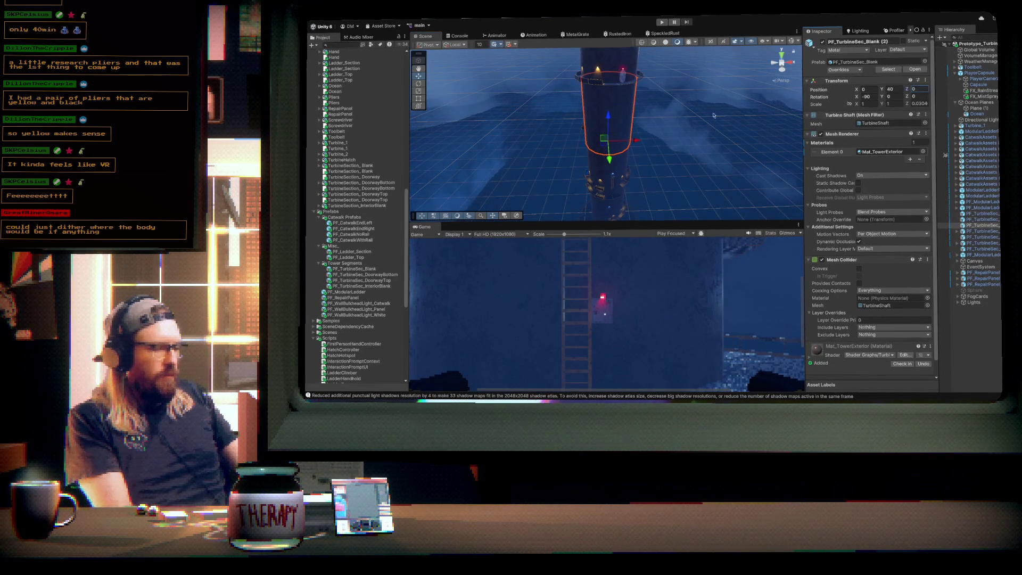
drag(661, 122, 625, 94)
click(625, 93)
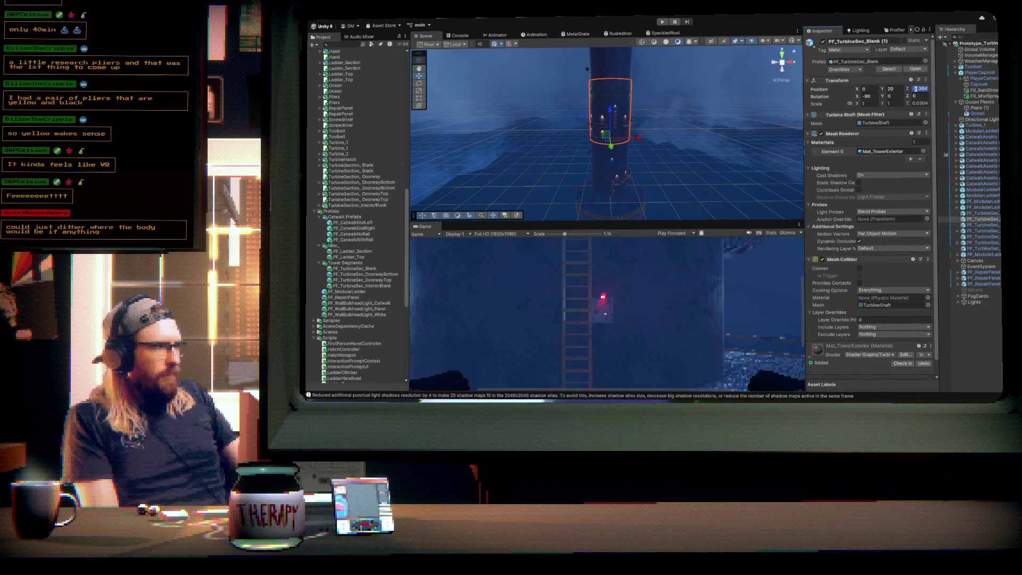
text(0)
- Re-check the bottom blank, interior and upper doorway sections around the turbine shaft
click(623, 156)
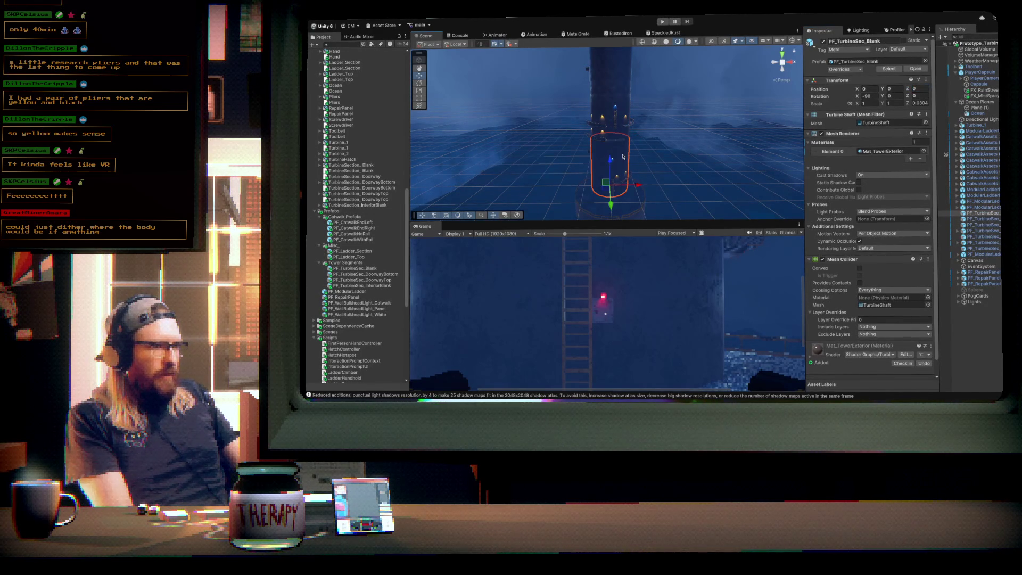
key(e)
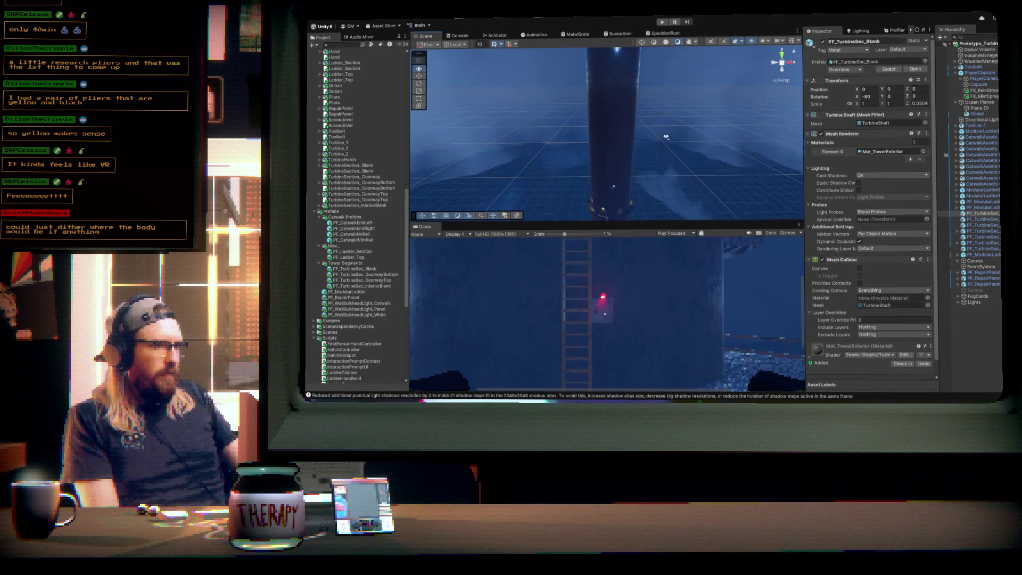
key(w)
click(613, 144)
mouse_move(689, 132)
mouse_down()
mouse_move(593, 148)
mouse_move(668, 108)
mouse_up()
mouse_move(671, 104)
mouse_down()
mouse_move(676, 114)
mouse_move(618, 112)
mouse_move(623, 121)
mouse_up()
click(618, 122)
- Lower PF_TurbineSec_DoorwayTop's Position Y from 100 to 80
click(983, 240)
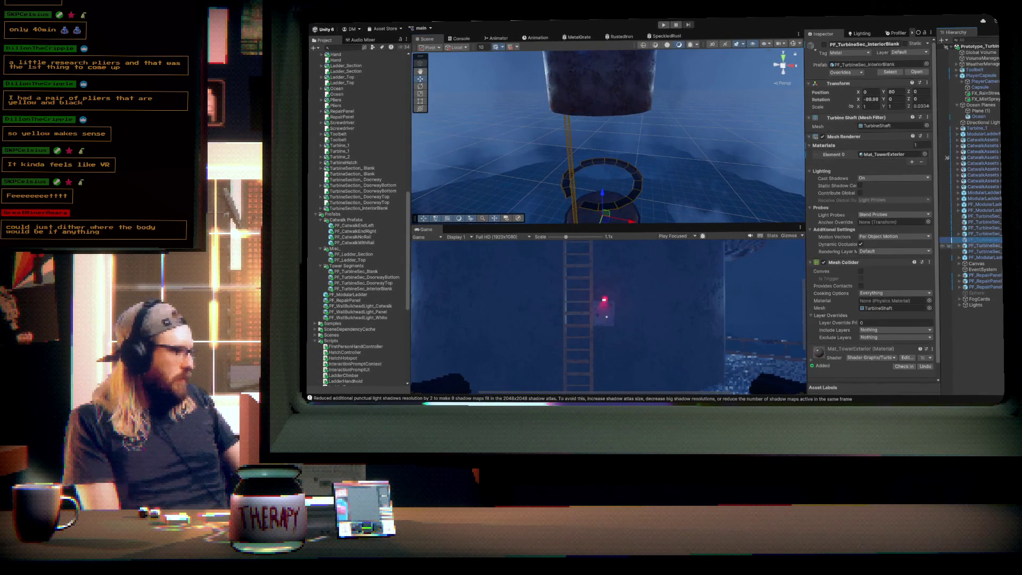
click(1000, 246)
drag(657, 146, 652, 128)
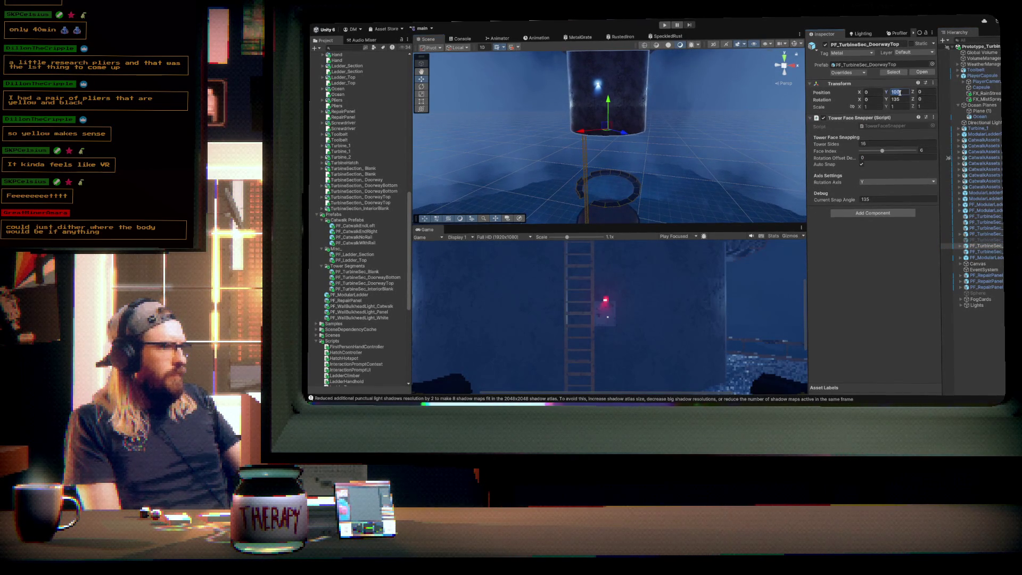
text(80)
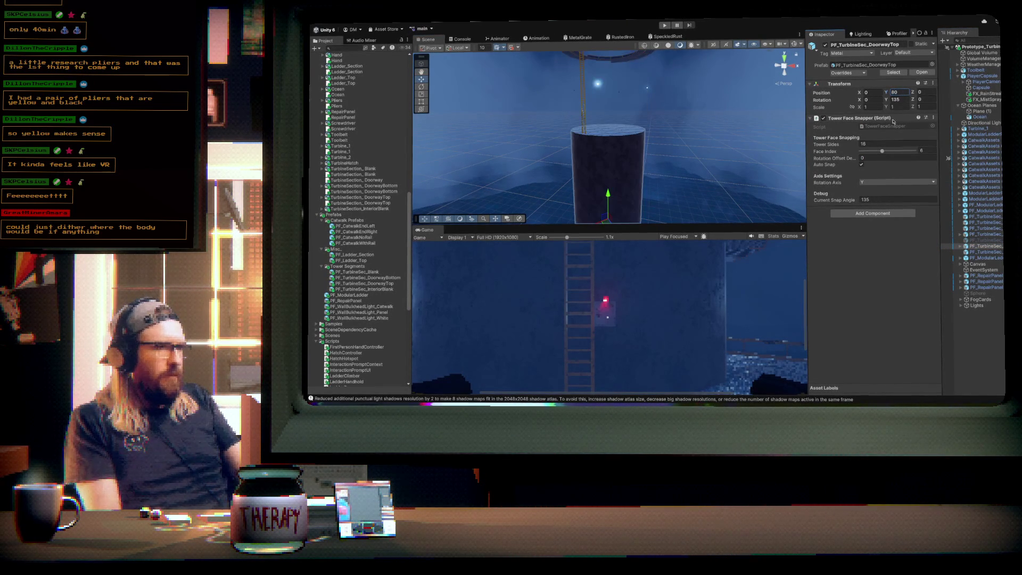
mouse_move(714, 132)
mouse_down()
mouse_move(662, 86)
mouse_move(663, 139)
mouse_move(774, 130)
mouse_up()
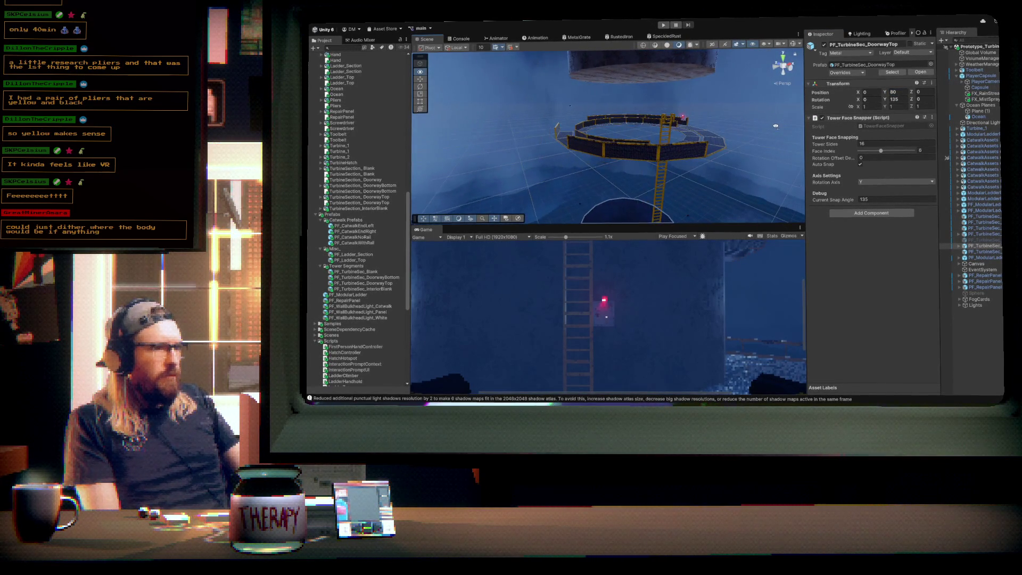
click(661, 176)
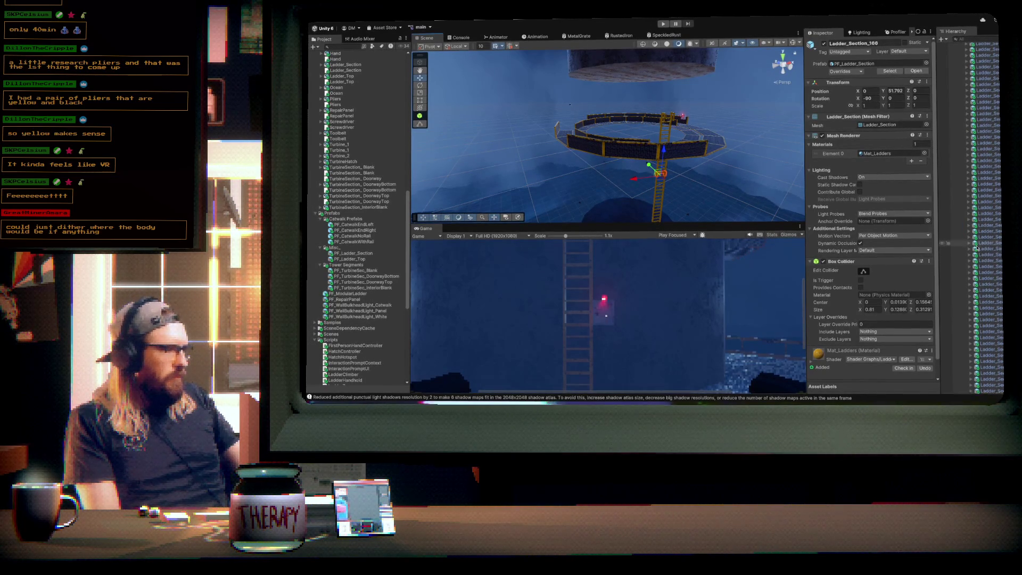
scroll(992, 235, down, 5)
scroll(992, 235, up, 10)
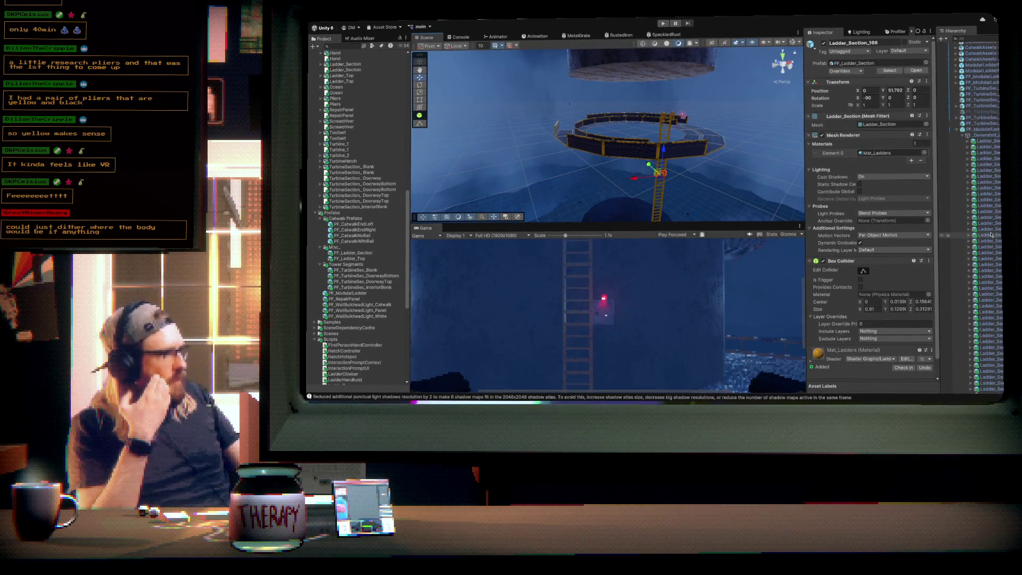
click(965, 137)
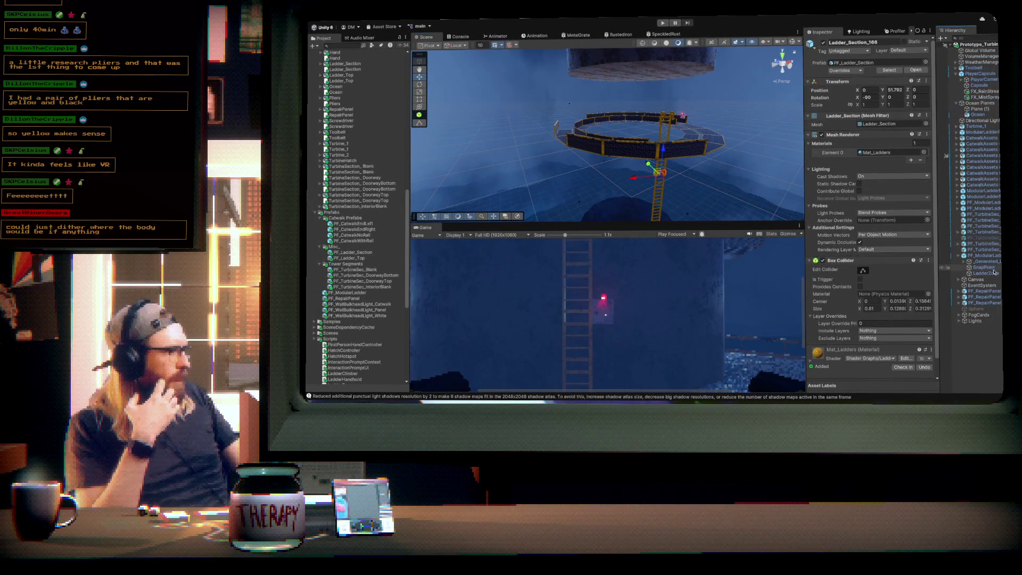
mouse_move(677, 127)
mouse_down()
mouse_move(678, 176)
mouse_move(705, 207)
mouse_move(802, 269)
mouse_move(977, 246)
mouse_move(564, 114)
mouse_move(686, 164)
mouse_move(682, 114)
mouse_move(663, 138)
mouse_move(675, 158)
mouse_up()
click(652, 117)
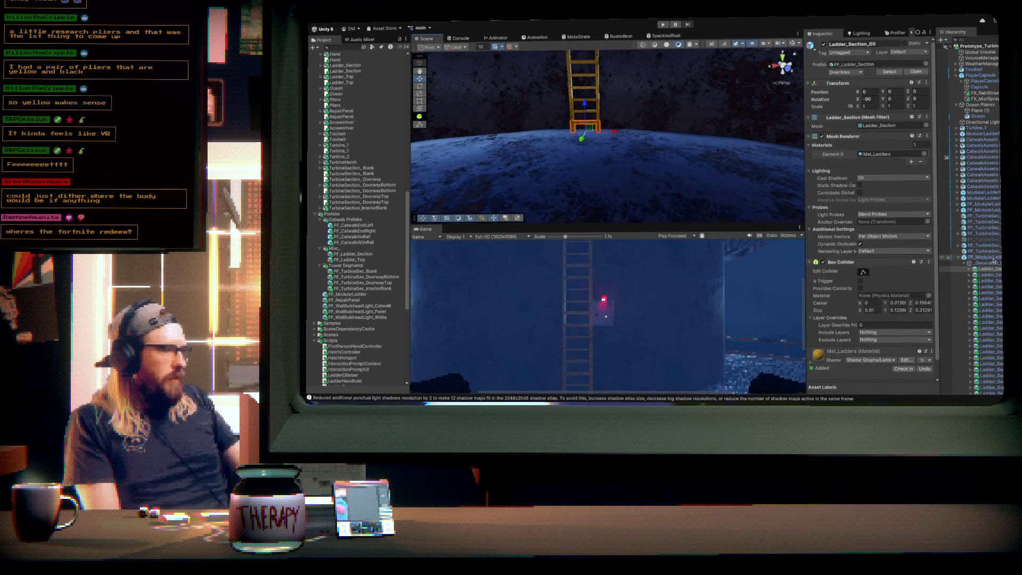
- Select PF_ModularLadder and tune its Section Count, trying 91 and 107, ending at 94 sections
click(645, 146)
key(f)
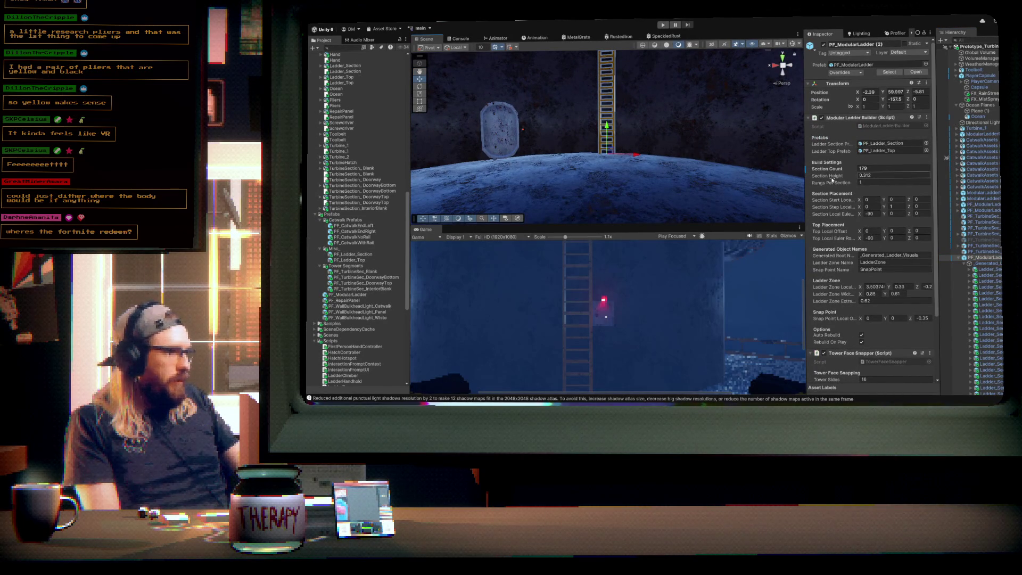
mouse_move(684, 166)
mouse_down()
mouse_move(672, 75)
mouse_move(729, 108)
mouse_up()
mouse_move(823, 170)
mouse_down()
mouse_move(682, 164)
mouse_move(696, 203)
mouse_move(692, 187)
mouse_up()
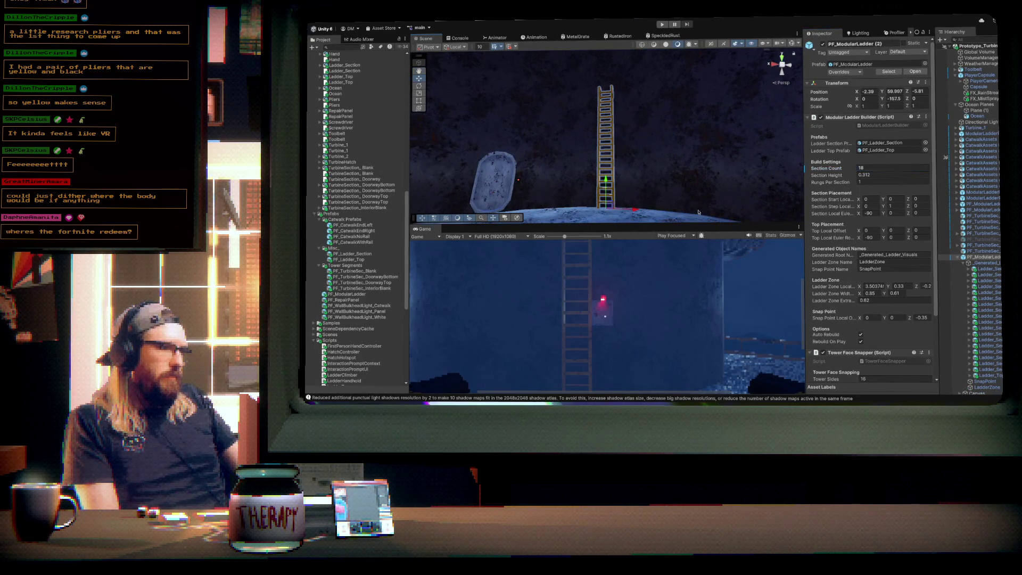
drag(838, 169, 852, 169)
drag(682, 133, 655, 60)
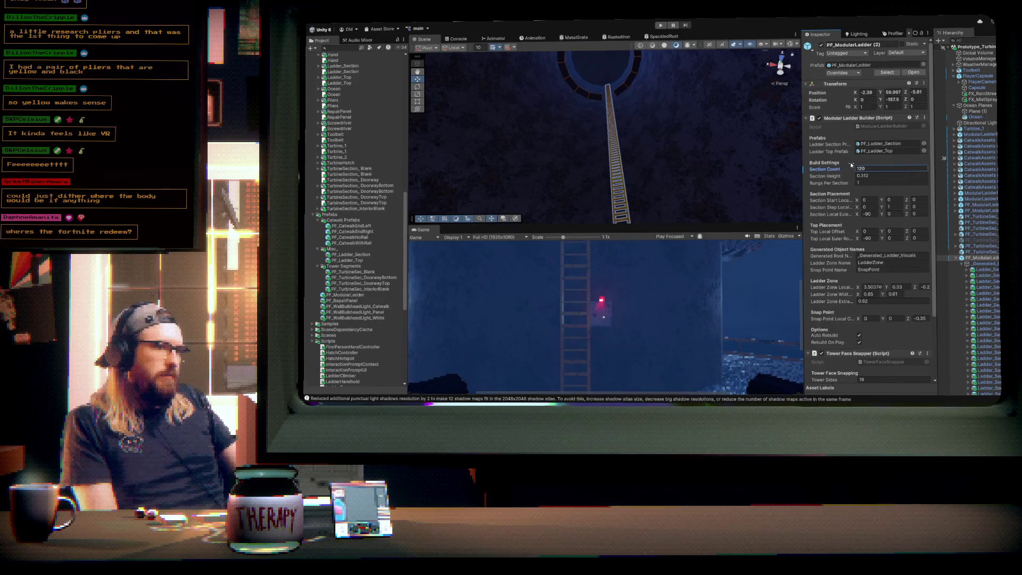
mouse_move(842, 168)
mouse_down()
mouse_move(820, 170)
mouse_move(842, 165)
mouse_up()
mouse_move(672, 128)
mouse_down()
mouse_move(667, 177)
mouse_move(691, 256)
mouse_move(691, 240)
mouse_up()
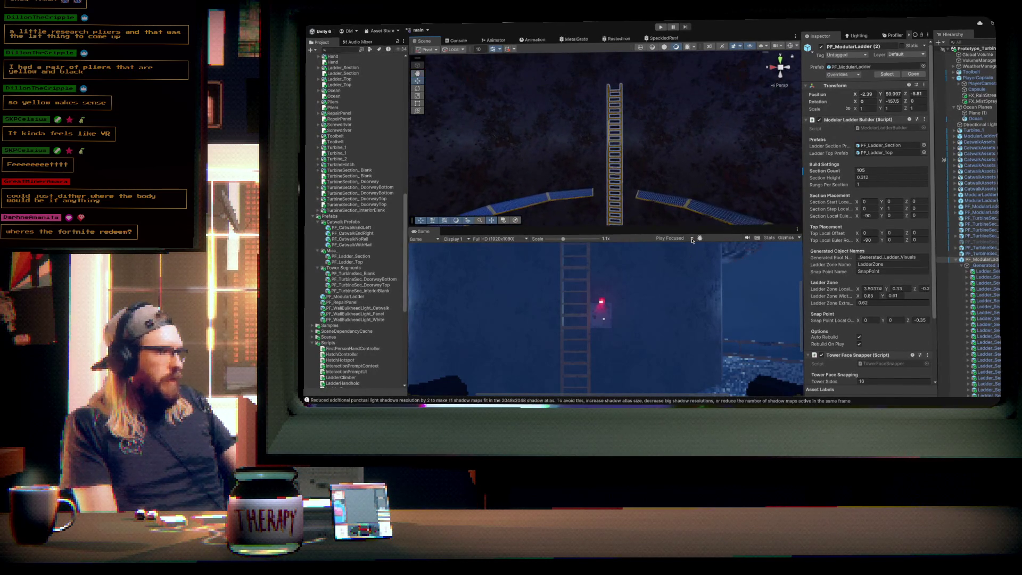
drag(825, 173, 819, 171)
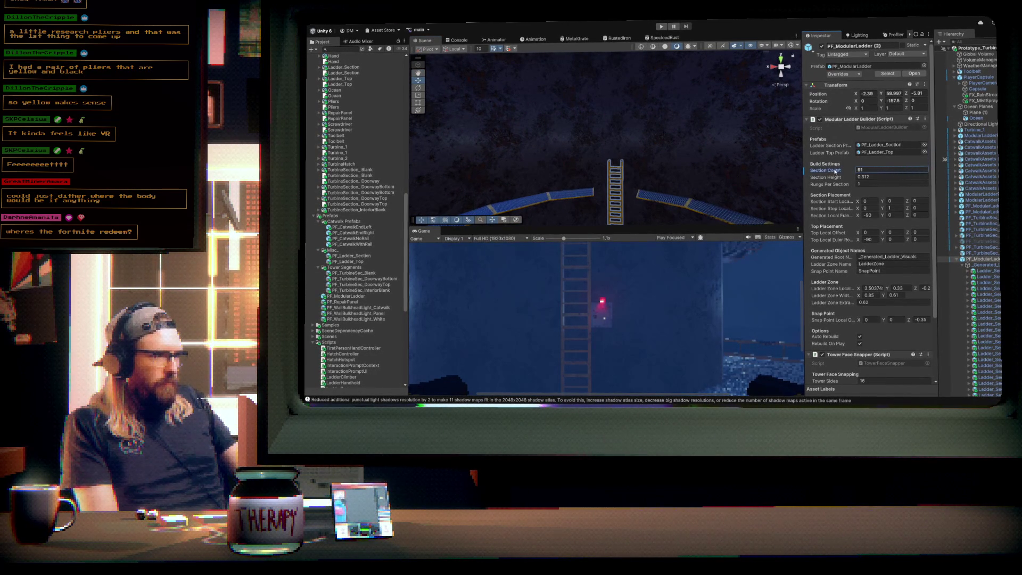
mouse_move(844, 171)
mouse_down()
mouse_move(869, 175)
mouse_move(805, 172)
mouse_up()
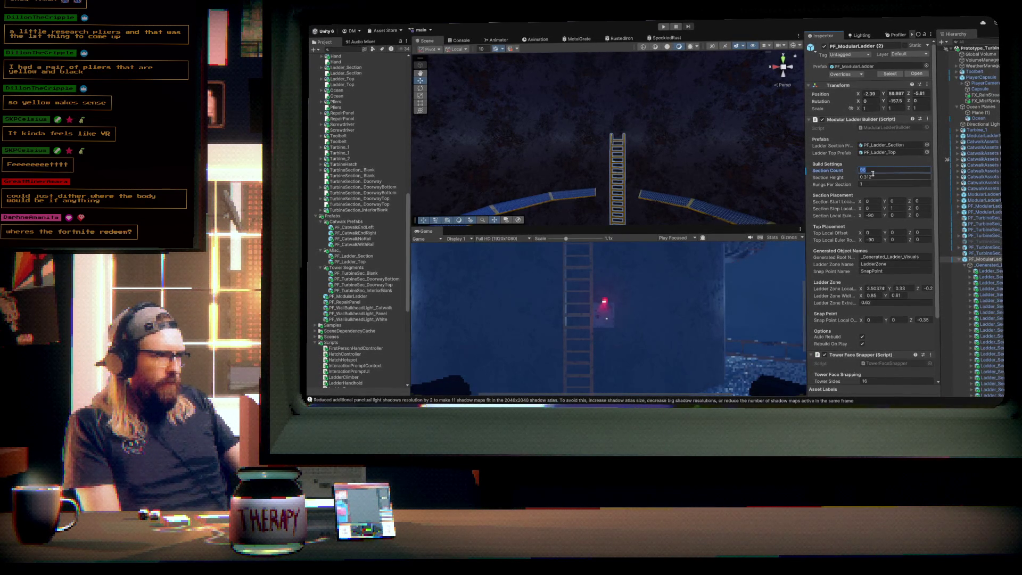
mouse_move(683, 159)
mouse_down()
mouse_move(579, 165)
mouse_move(672, 191)
mouse_move(707, 171)
mouse_move(772, 191)
mouse_up()
drag(831, 232, 824, 233)
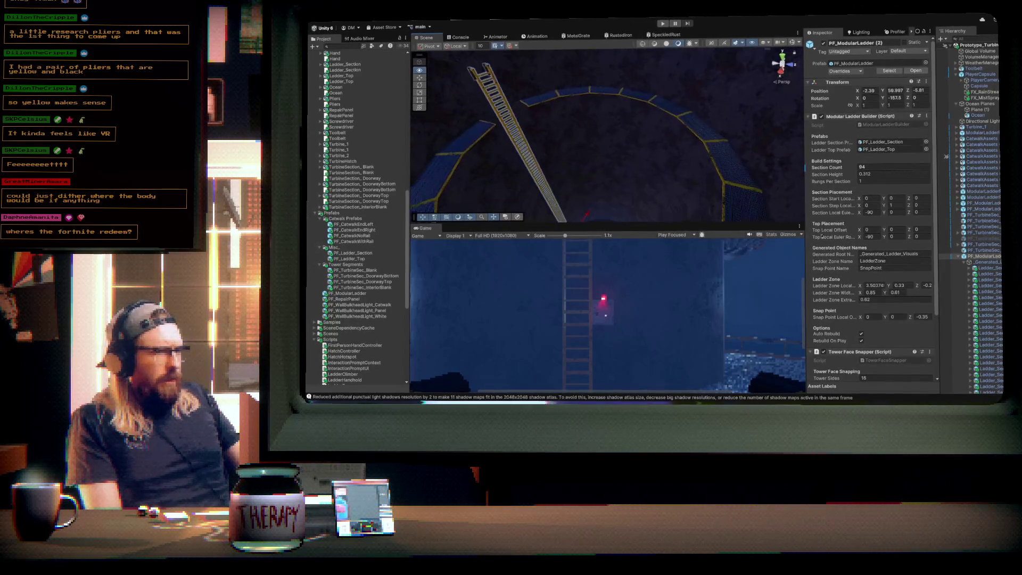
- Select the CatwalkAssets group and toggle its active checkbox off
click(711, 116)
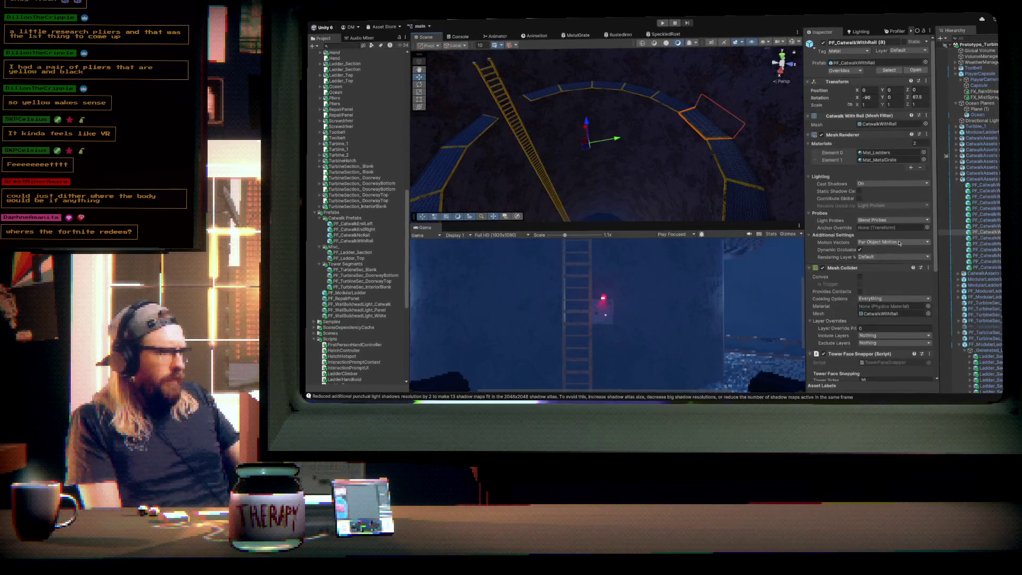
click(975, 180)
click(824, 42)
- Box-select all 26 catwalk ring pieces and inspect them from above, across and down the tower
mouse_move(564, 155)
mouse_down()
mouse_move(519, 161)
mouse_move(489, 66)
mouse_up()
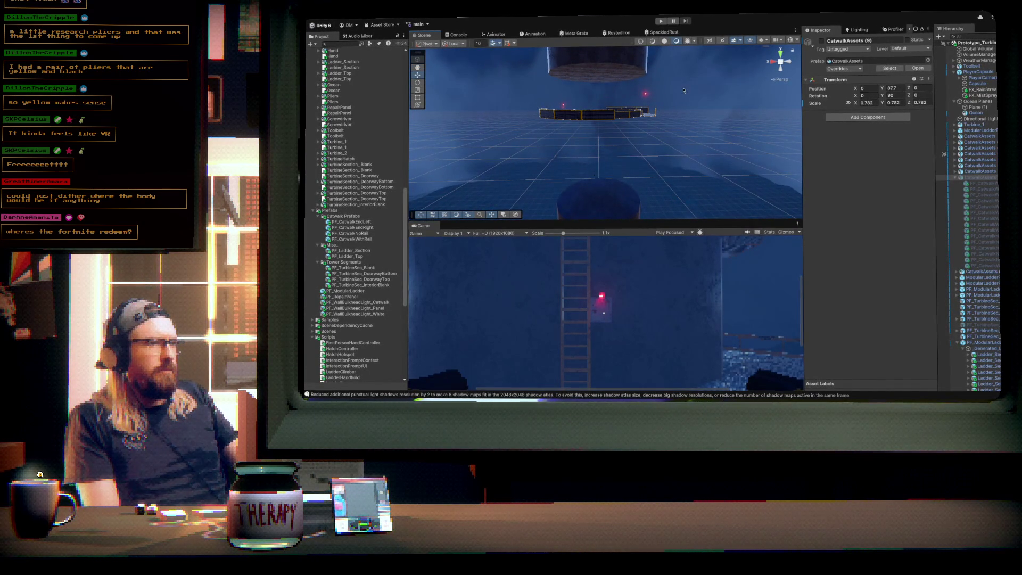
drag(685, 83, 518, 137)
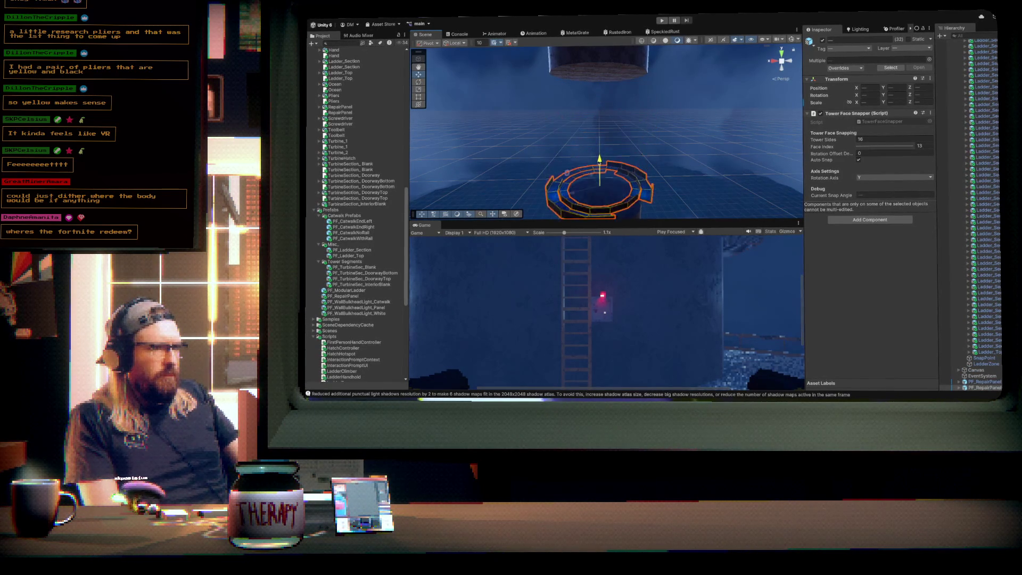
mouse_move(603, 210)
mouse_down()
mouse_move(669, 184)
mouse_move(500, 143)
mouse_move(587, 137)
mouse_up()
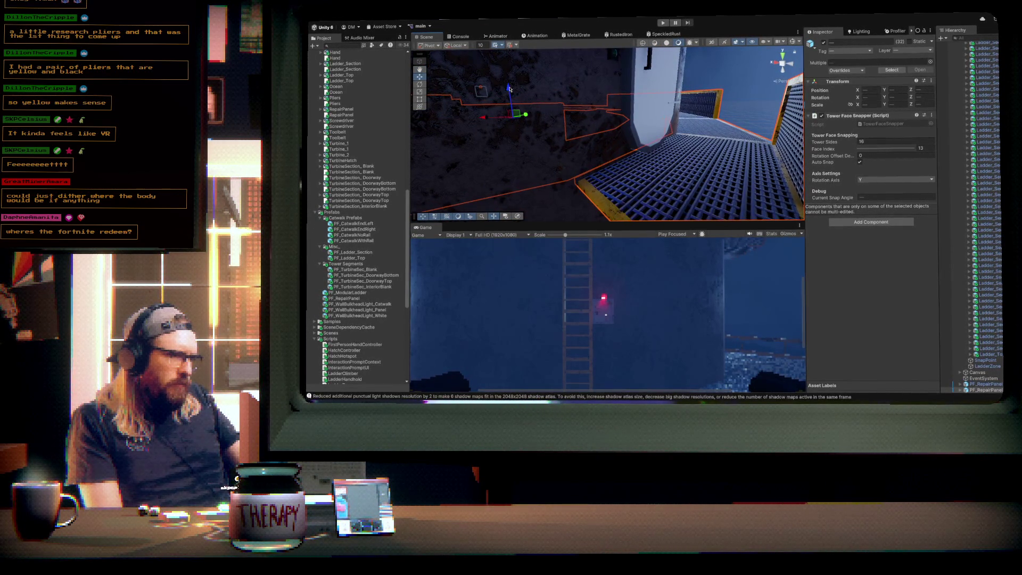
drag(662, 104, 606, 86)
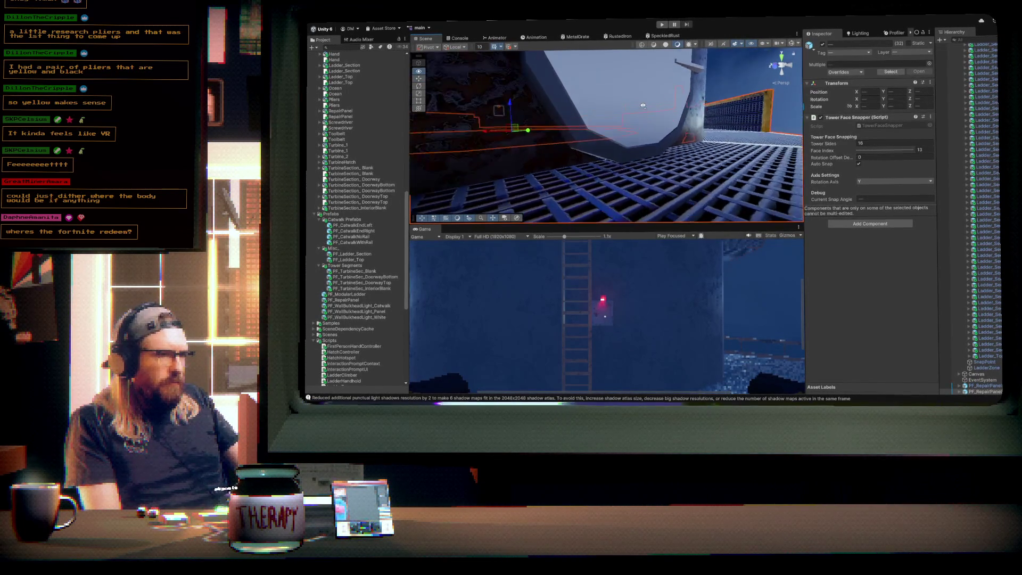
drag(643, 105, 645, 102)
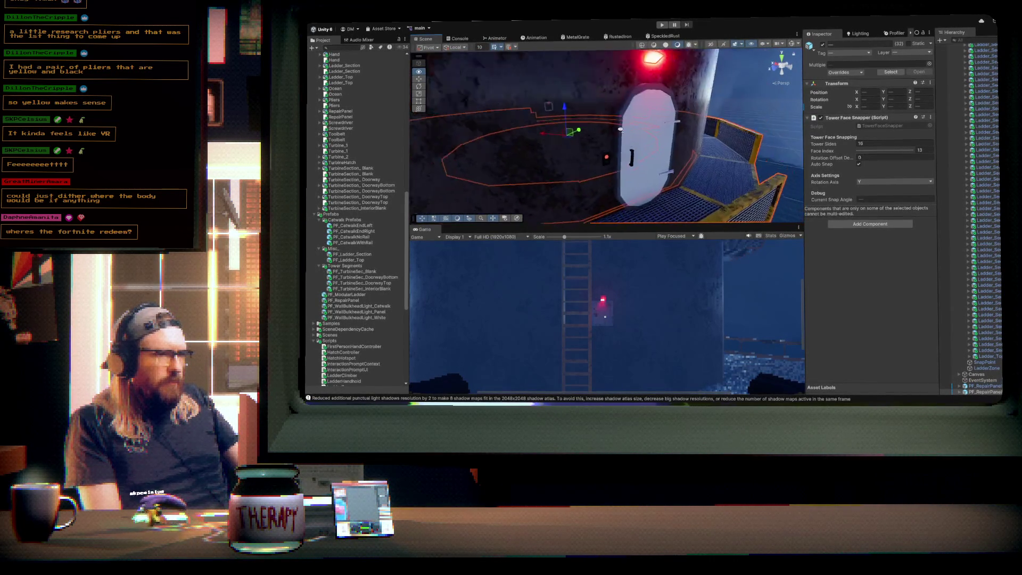
drag(720, 152, 684, 186)
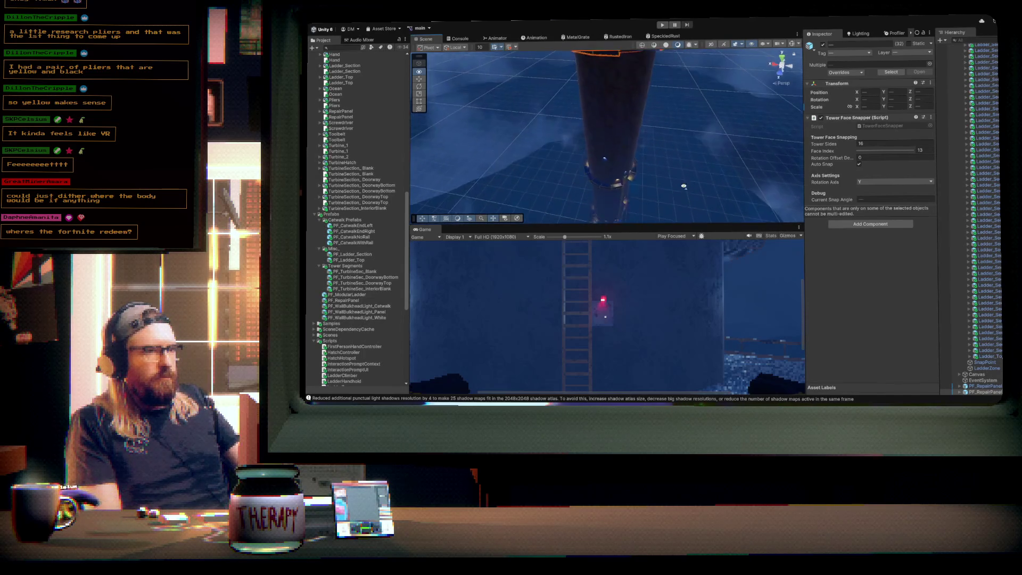
mouse_move(678, 146)
mouse_down()
mouse_move(688, 167)
mouse_move(645, 76)
mouse_up()
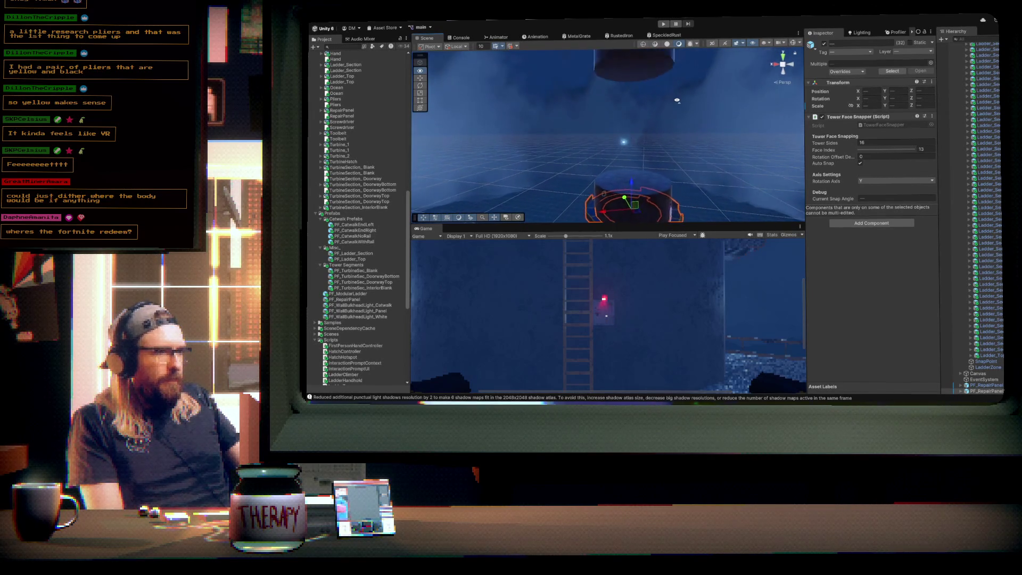
- Set PF_TurbineSec_Blank (3) Position Y to 100 and check it against the ladder and hatch
click(630, 75)
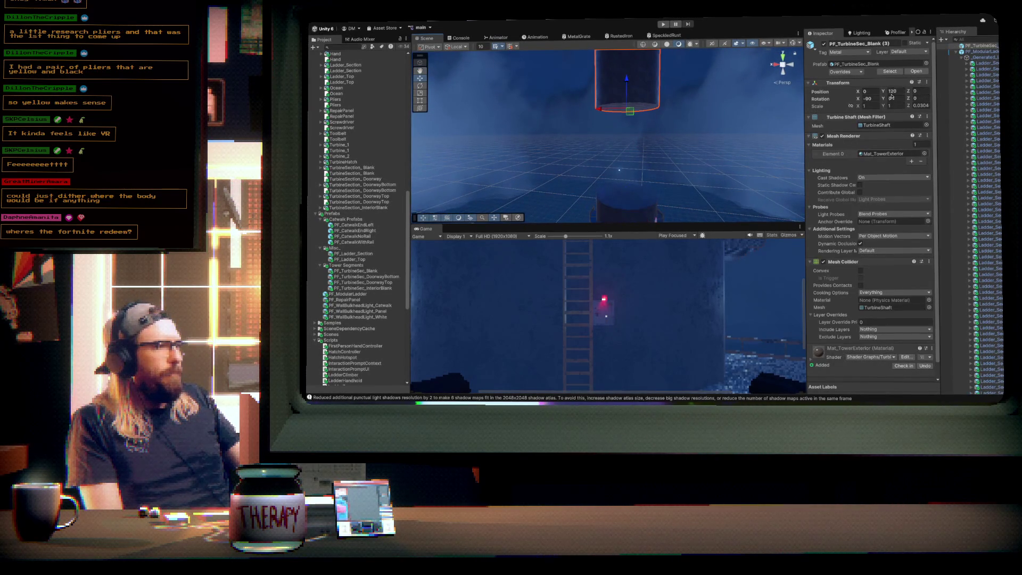
text(100)
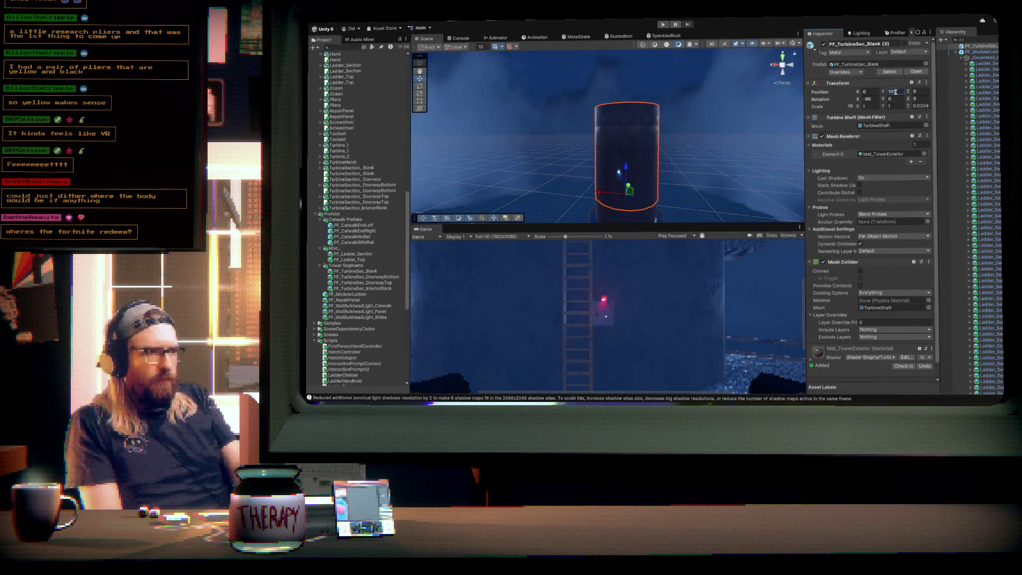
drag(690, 144, 648, 150)
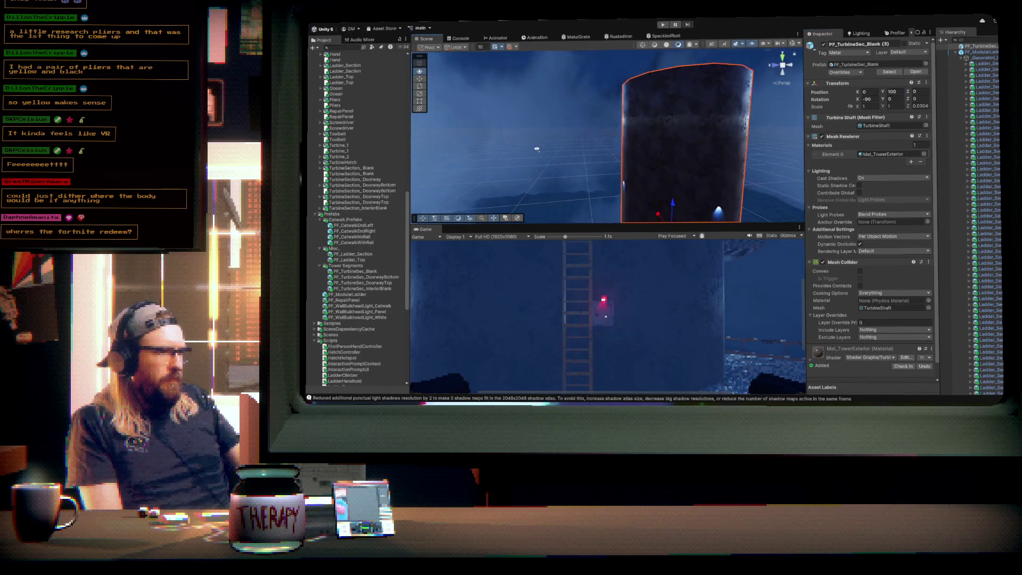
mouse_move(480, 144)
mouse_down()
mouse_move(499, 176)
mouse_move(670, 171)
mouse_up()
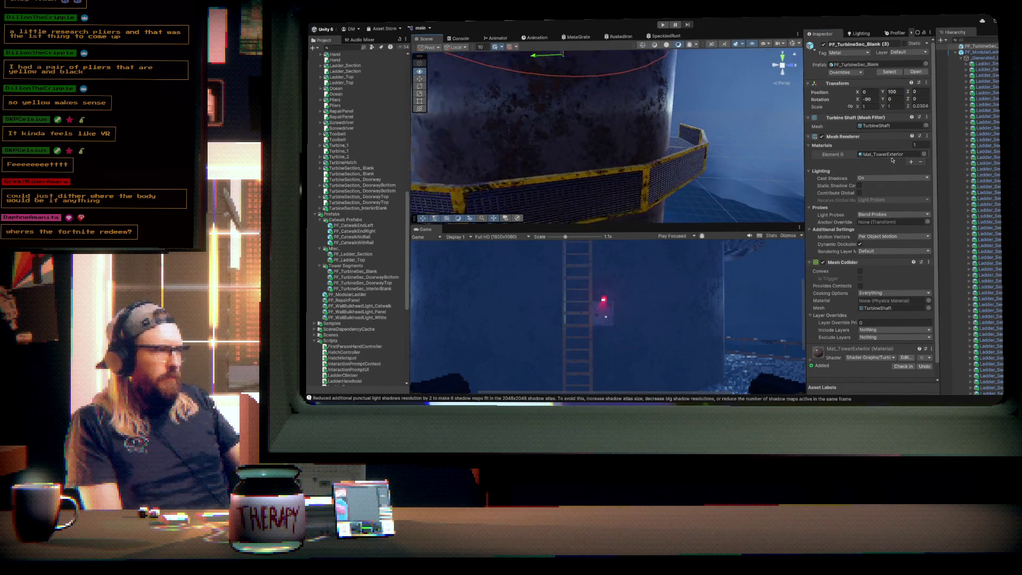
mouse_move(695, 140)
mouse_down()
mouse_move(711, 202)
mouse_move(703, 244)
mouse_up()
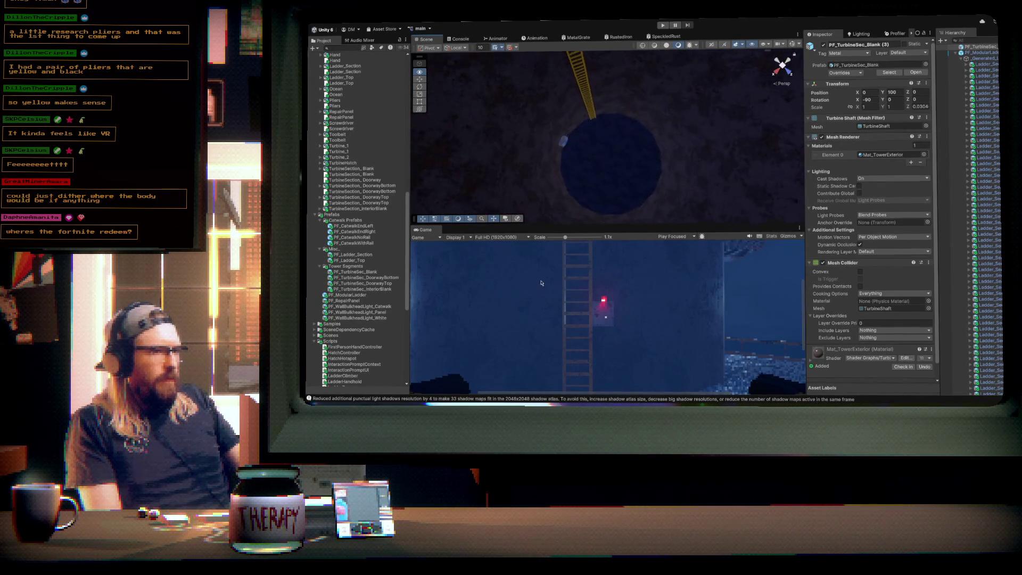
drag(436, 205, 505, 173)
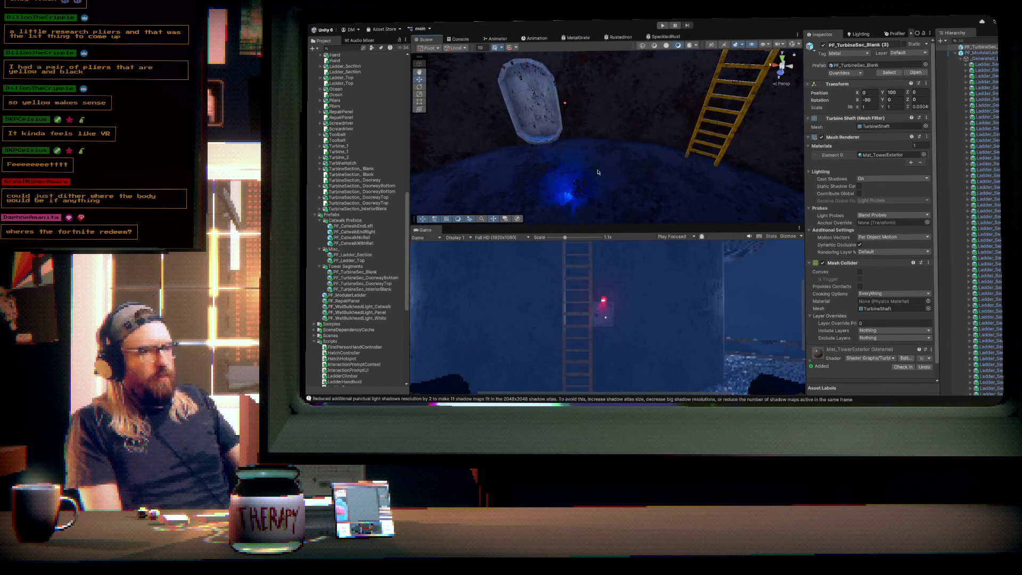
mouse_move(618, 139)
mouse_down()
mouse_move(707, 397)
mouse_move(665, 20)
mouse_move(684, 167)
mouse_up()
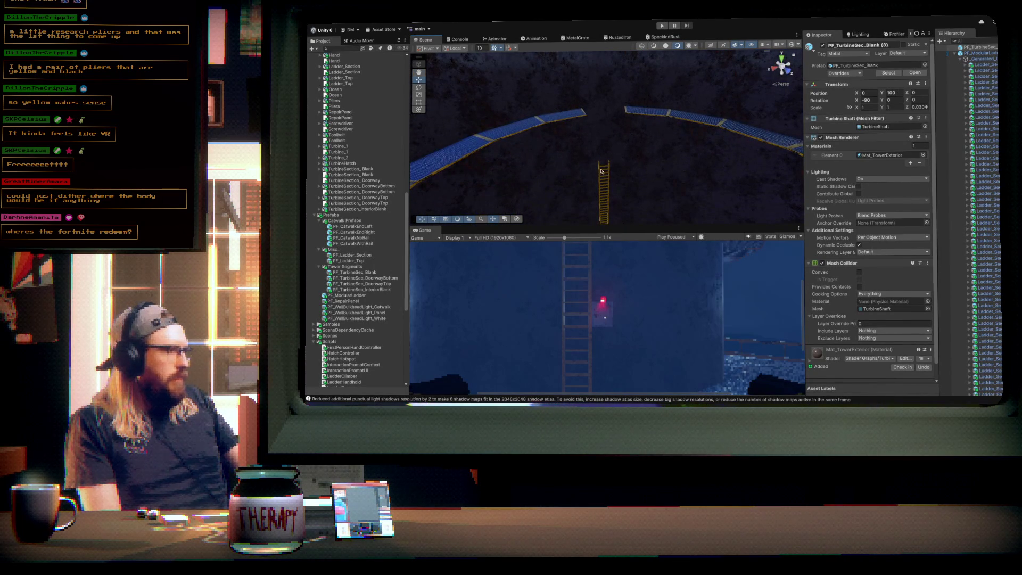
click(988, 54)
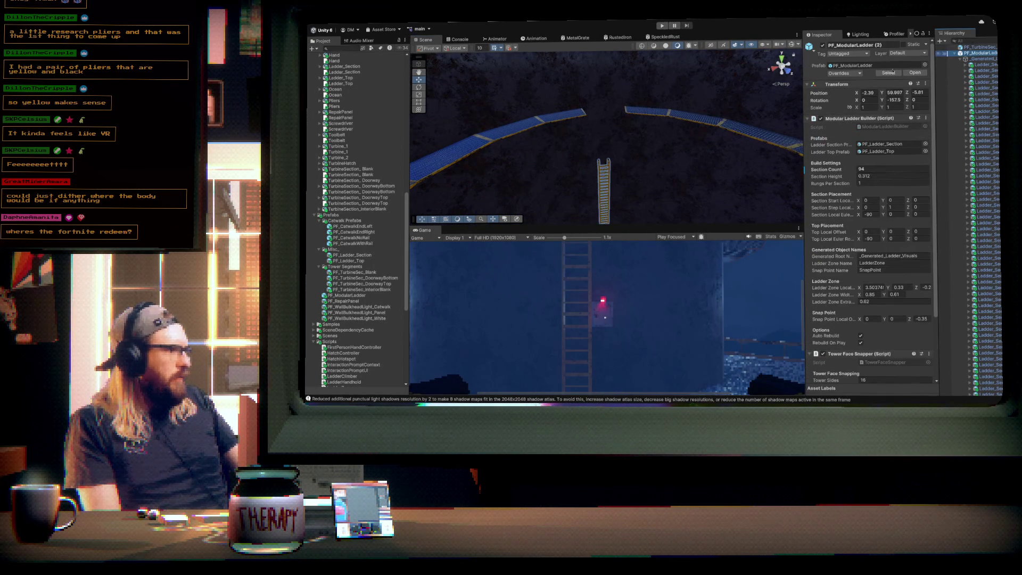
- Set the Modular Ladder Builder Section Count to 114 and zoom toward the shaft opening
drag(832, 170, 836, 170)
mouse_move(689, 148)
mouse_down()
mouse_move(655, 101)
mouse_move(659, 219)
mouse_up()
mouse_move(657, 153)
mouse_down()
mouse_move(669, 199)
mouse_move(677, 50)
mouse_up()
scroll(669, 199, down, 3)
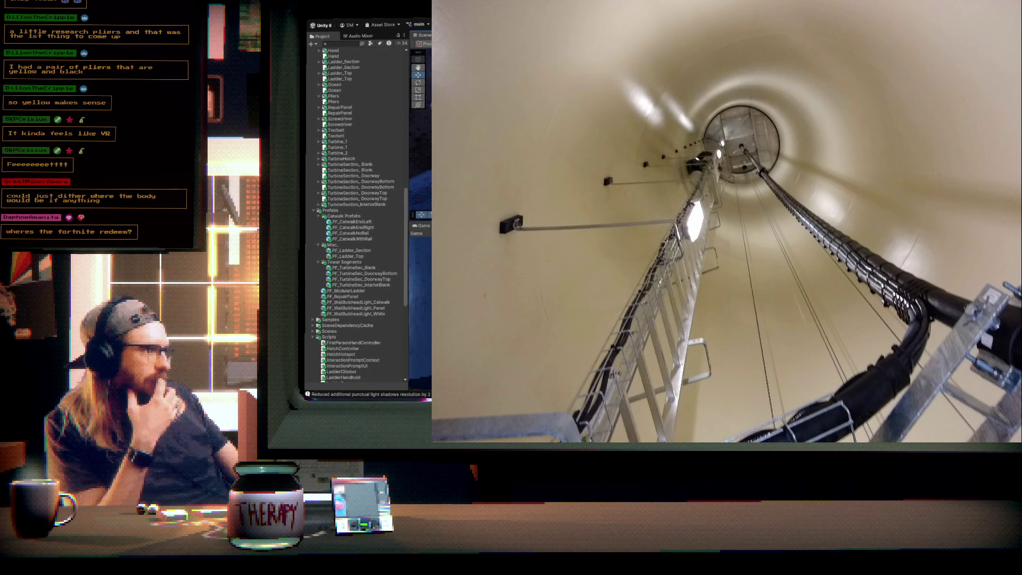
key(q)
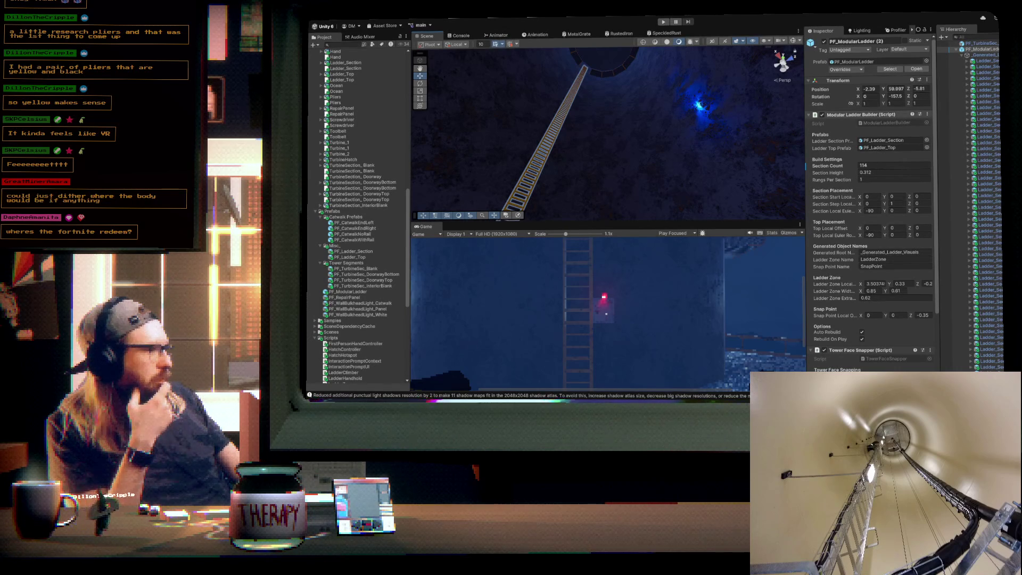
mouse_move(673, 157)
mouse_down()
mouse_move(669, 136)
mouse_move(628, 98)
mouse_up()
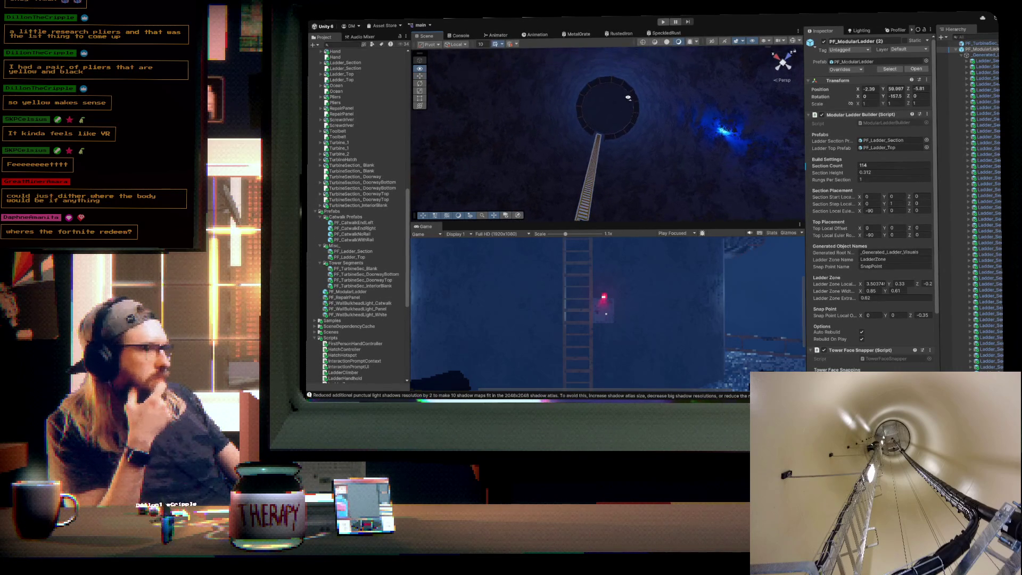
mouse_move(707, 164)
mouse_down()
mouse_move(735, 183)
mouse_move(726, 205)
mouse_move(677, 167)
mouse_move(689, 107)
mouse_move(680, 50)
mouse_move(691, 123)
mouse_move(689, 91)
mouse_up()
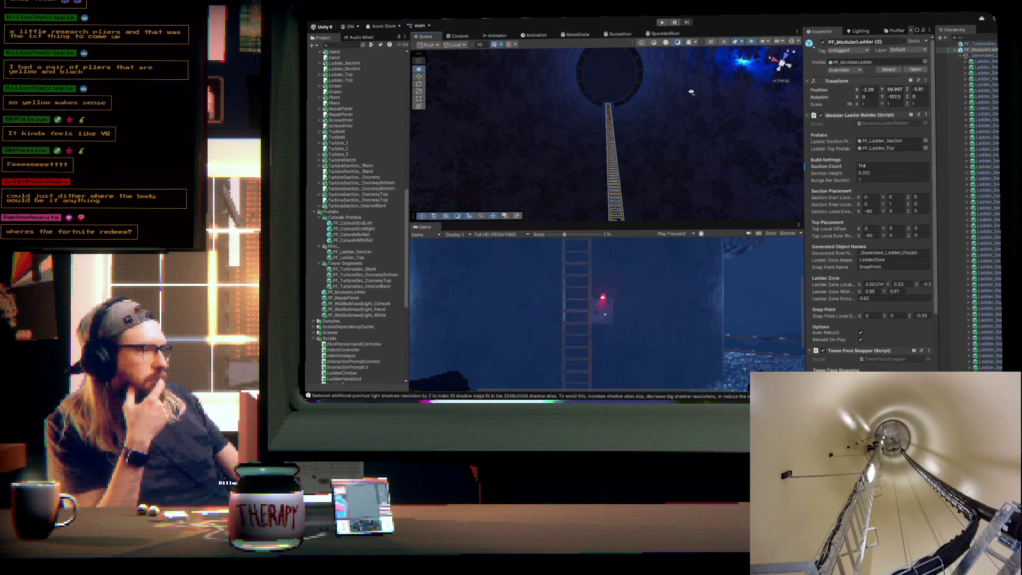
mouse_move(691, 92)
mouse_down()
mouse_move(668, 194)
mouse_move(633, 179)
mouse_move(580, 176)
mouse_move(506, 255)
mouse_move(701, 254)
mouse_move(687, 254)
mouse_up()
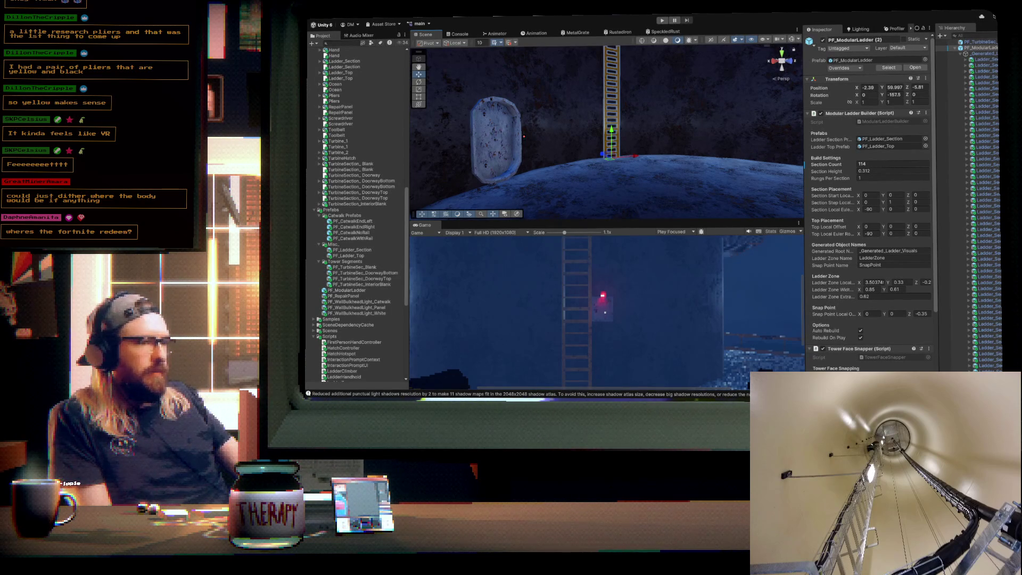
mouse_move(612, 144)
mouse_down()
mouse_move(655, 159)
mouse_move(491, 49)
mouse_up()
- Frame the view on PF_ModularLadder at its new spot, X -1.17, Z -2.87
key(f)
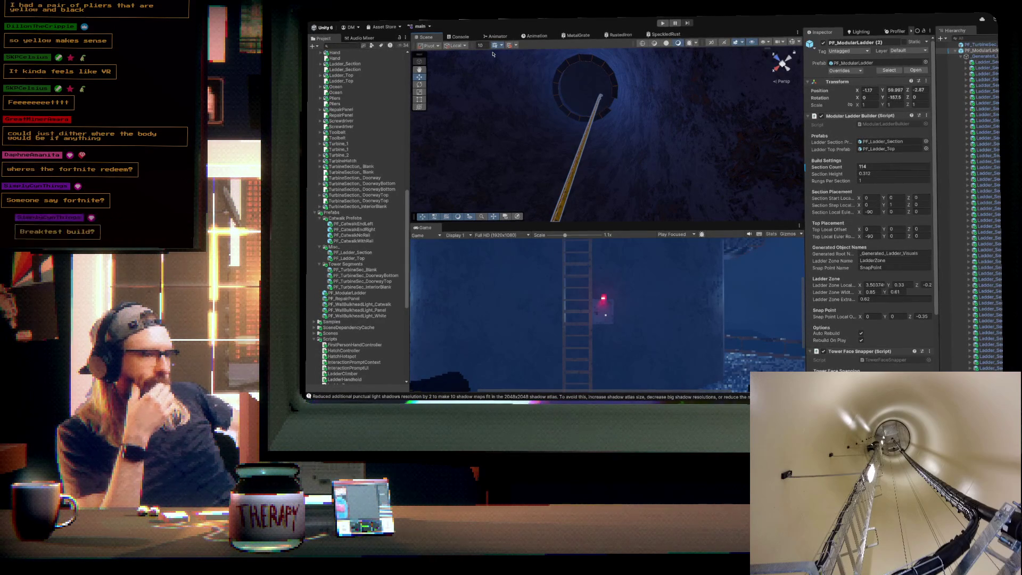
- Check the ladder back at X -2.39, Z -5.81 against the tower and collapse its section list
mouse_move(493, 54)
mouse_down()
mouse_move(661, 180)
mouse_move(784, 208)
mouse_move(658, 168)
mouse_up()
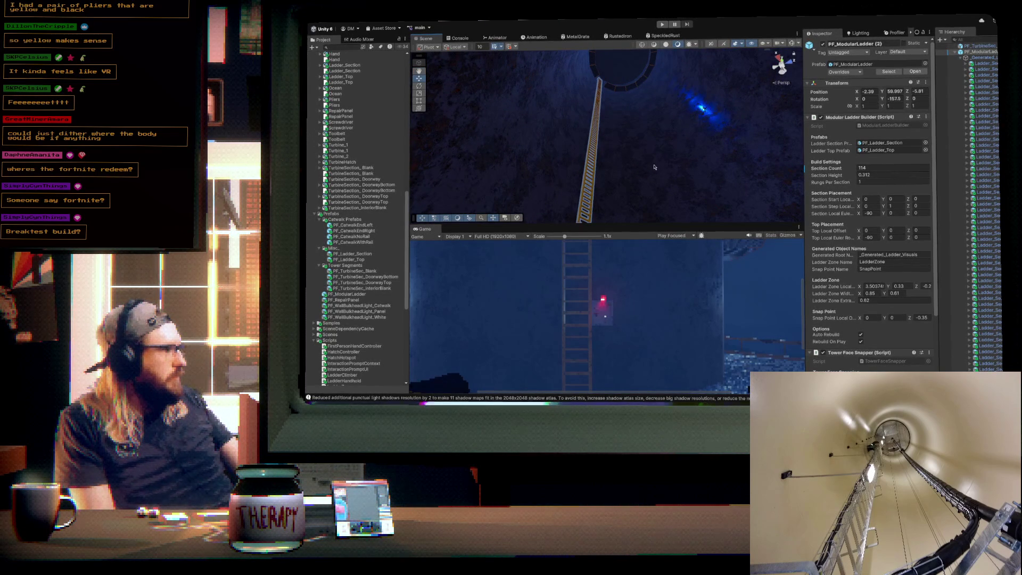
mouse_move(620, 158)
mouse_down()
mouse_move(600, 155)
mouse_move(602, 204)
mouse_move(647, 165)
mouse_up()
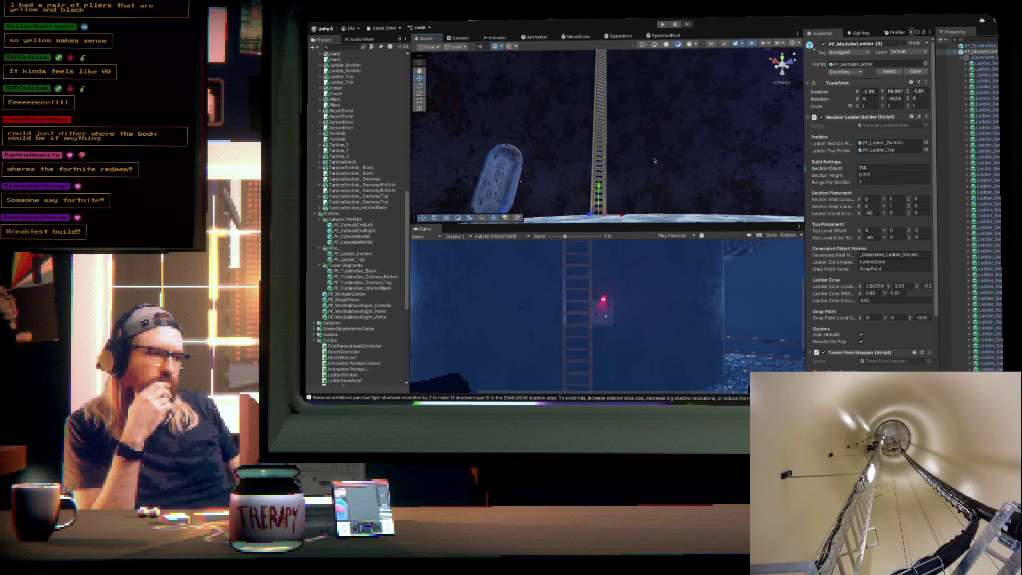
mouse_move(609, 154)
mouse_down()
mouse_move(678, 107)
mouse_move(685, 118)
mouse_move(680, 69)
mouse_move(670, 134)
mouse_move(623, 210)
mouse_move(670, 219)
mouse_move(810, 209)
mouse_move(821, 127)
mouse_move(825, 252)
mouse_move(905, 284)
mouse_move(666, 162)
mouse_up()
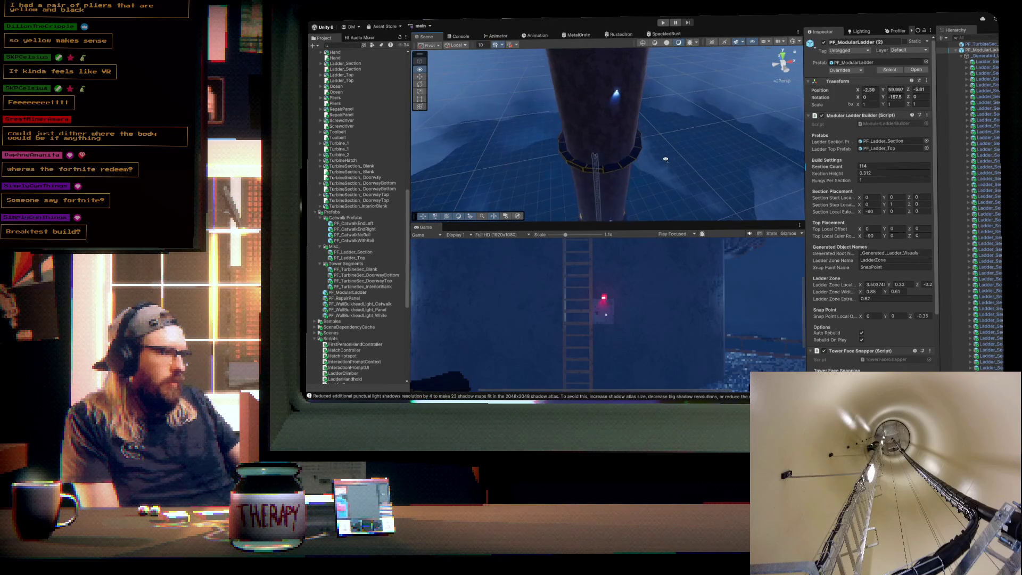
click(957, 49)
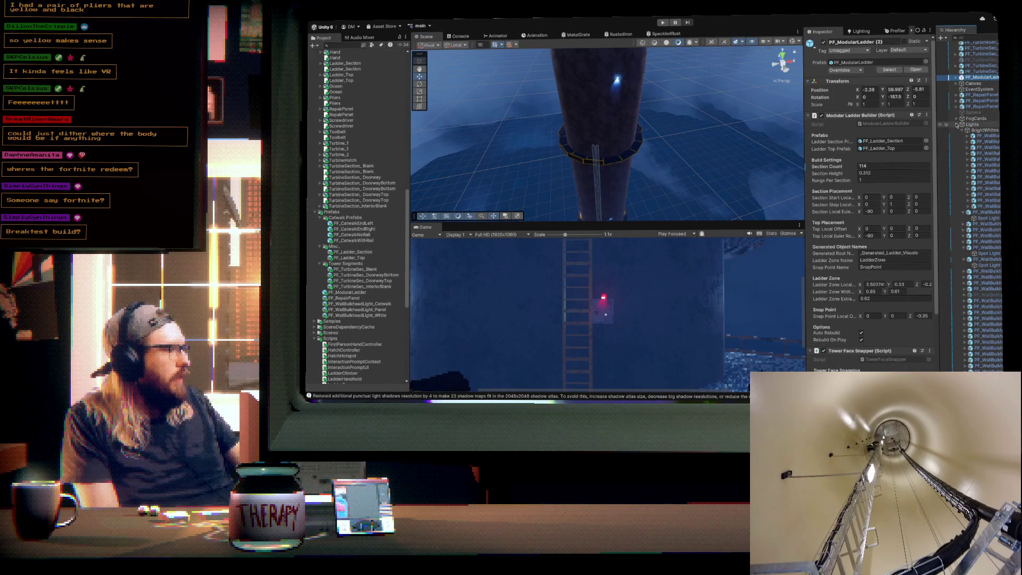
- View down along the tower's interior ladder and select the PF_WallBulkheadLight_Catwalk prefab
scroll(957, 124, up, 10)
mouse_move(682, 176)
mouse_down()
mouse_move(575, 176)
mouse_move(439, 142)
mouse_move(637, 155)
mouse_move(547, 155)
mouse_move(554, 52)
mouse_move(479, 122)
mouse_move(366, 201)
mouse_up()
scroll(687, 182, up, 5)
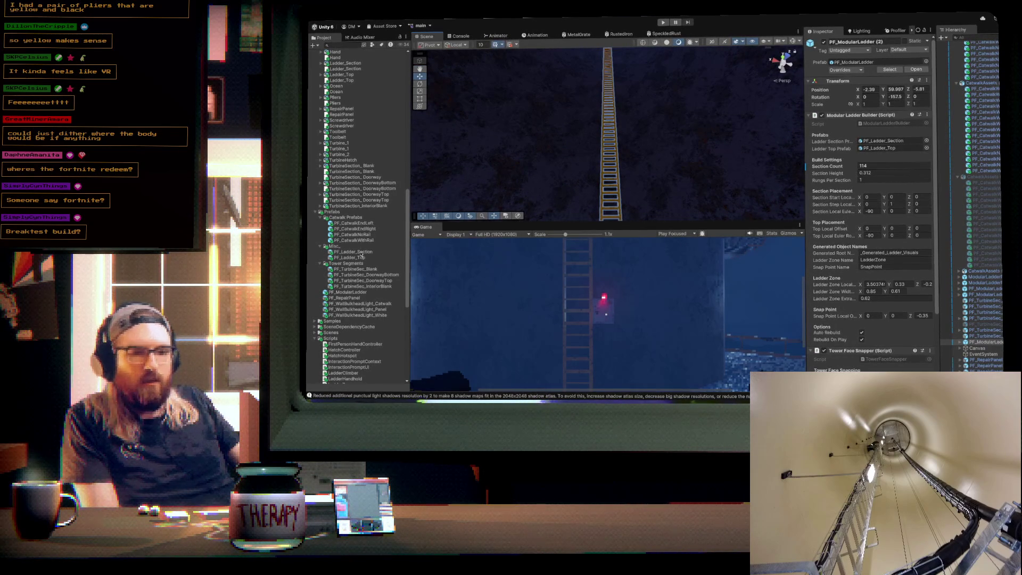
click(346, 305)
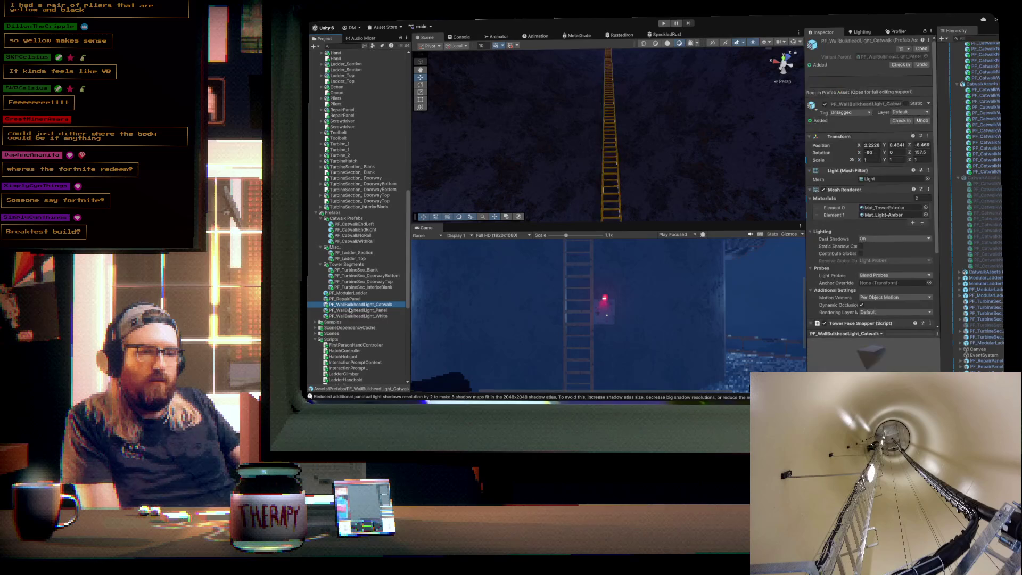
- Extend the selection to include the Panel and White wall bulkhead light prefabs
shift+click(350, 315)
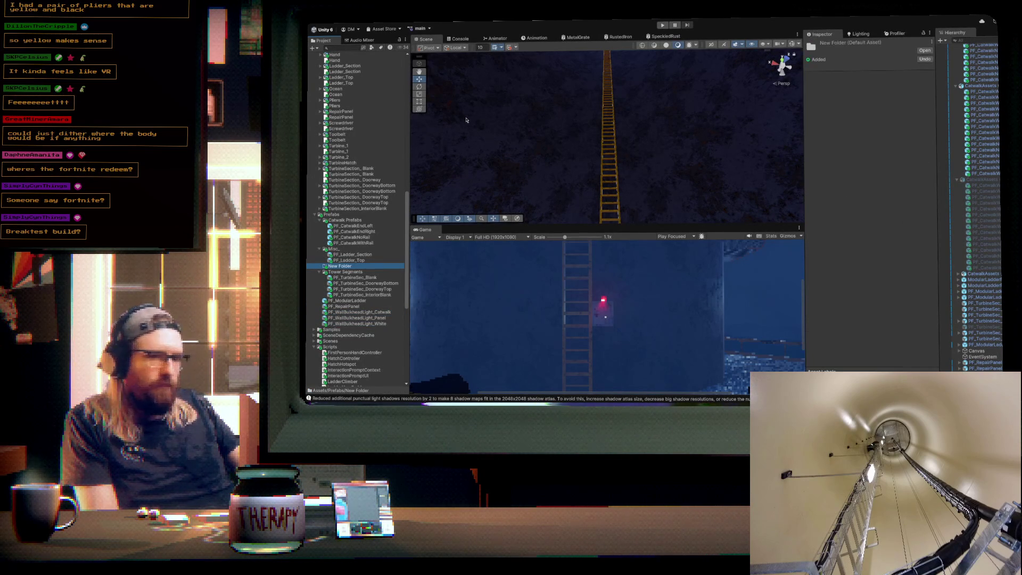
- Rename the new folder to Lights
click(347, 268)
key(BackSpace)
text(s)
key(Return)
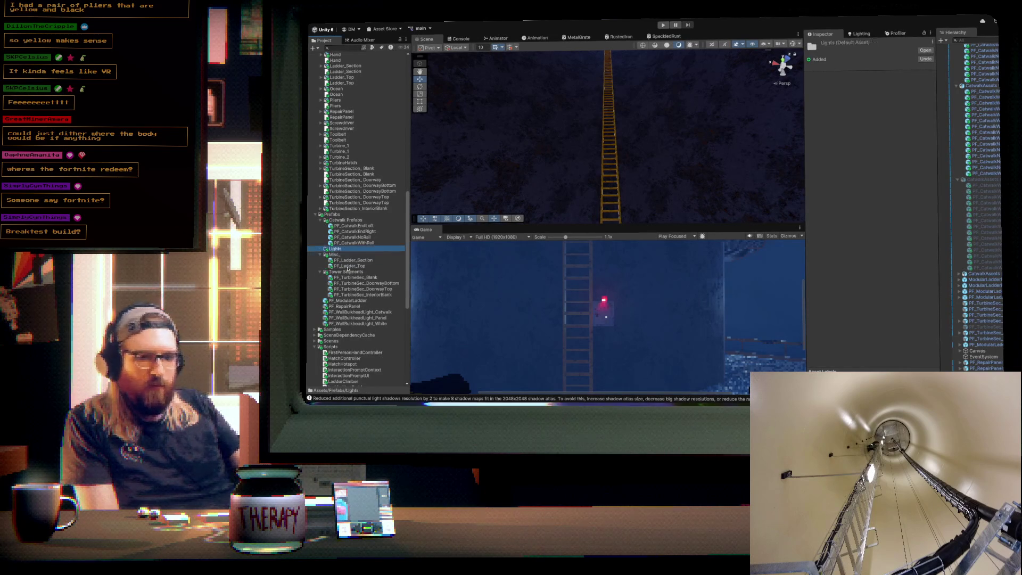
- Move the Catwalk, Panel and White bulkhead light prefabs into Lights and expand it
click(350, 323)
shift+click(351, 312)
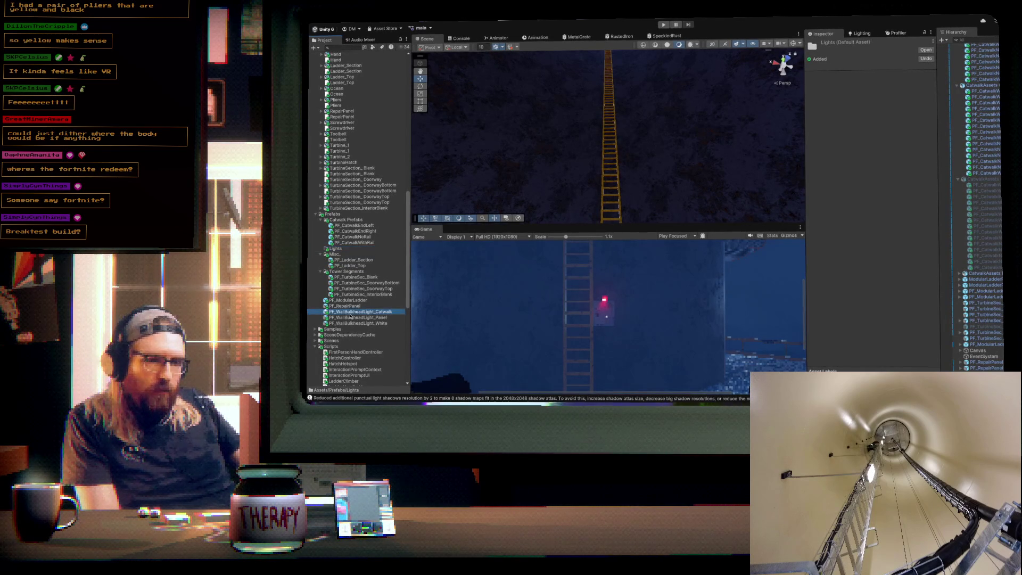
drag(343, 265, 343, 247)
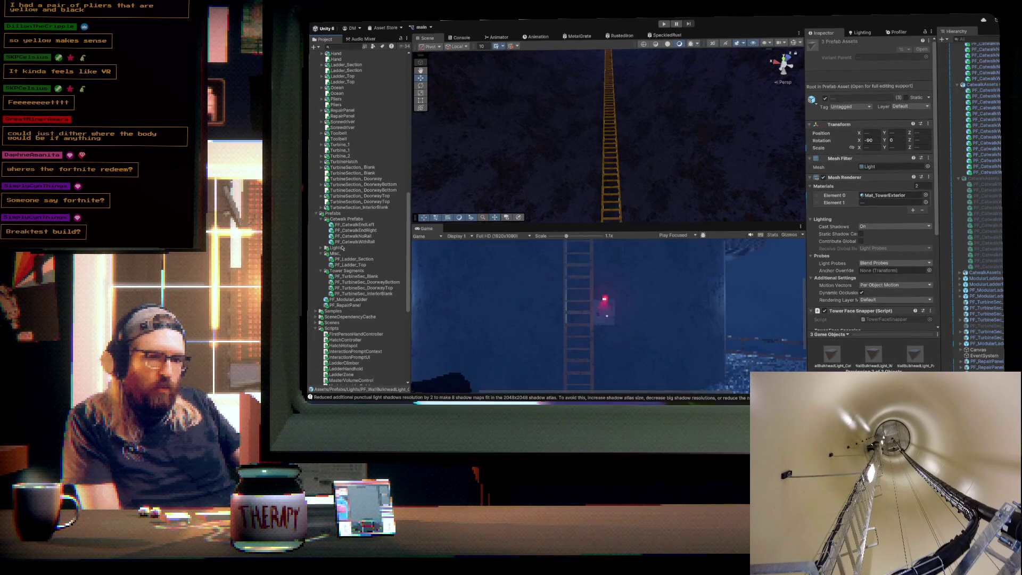
click(321, 249)
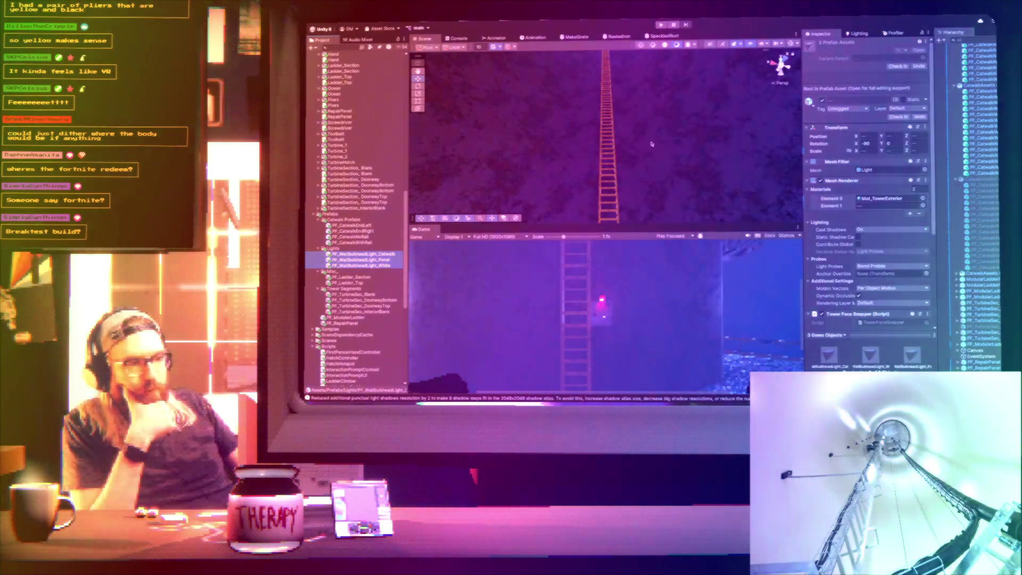
- Look up the ladder and select only the PF_WallBulkheadLight_White prefab
mouse_move(651, 144)
mouse_down()
mouse_move(655, 91)
mouse_move(658, 116)
mouse_up()
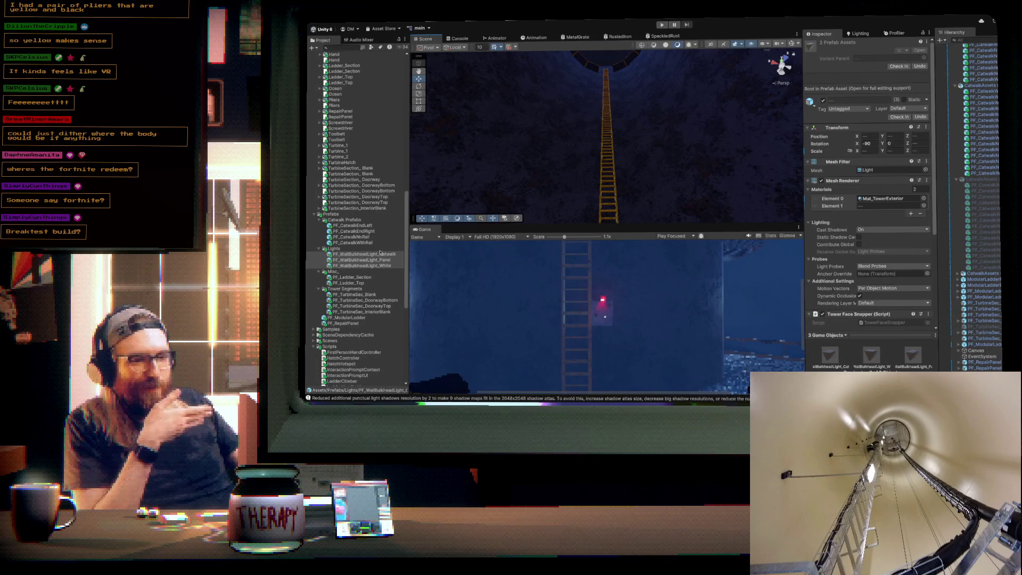
click(368, 265)
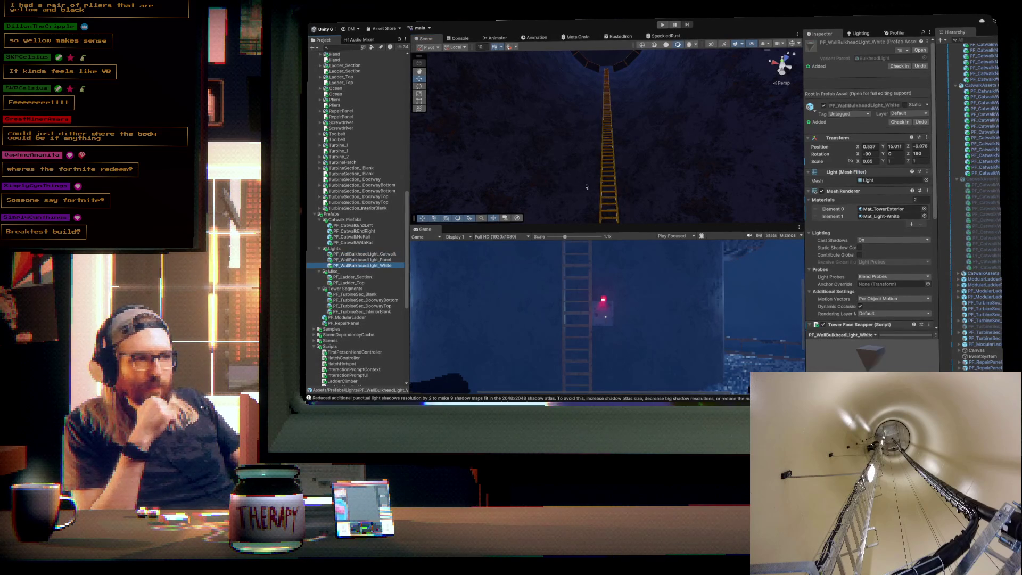
drag(632, 171, 634, 159)
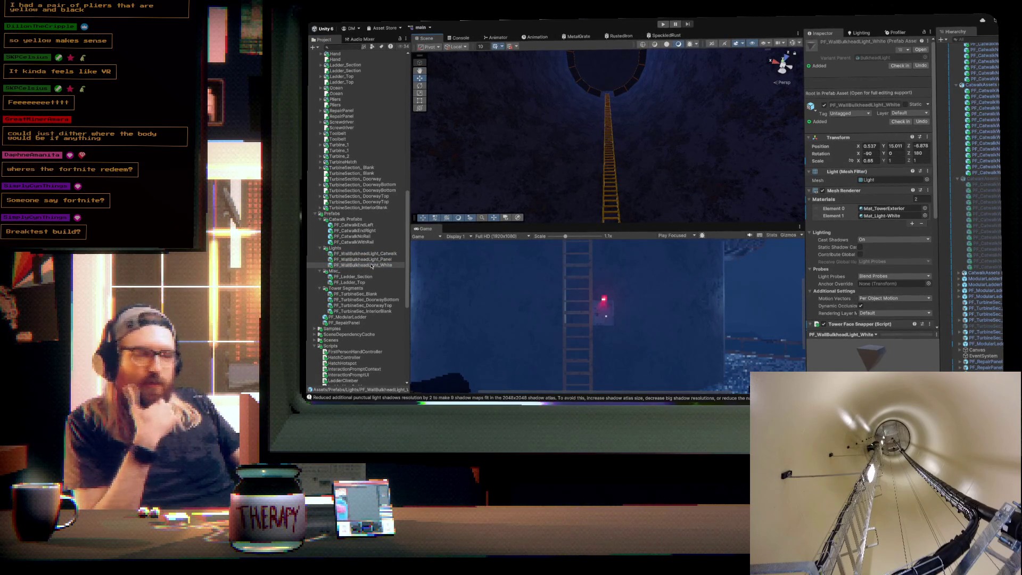
drag(631, 125, 631, 133)
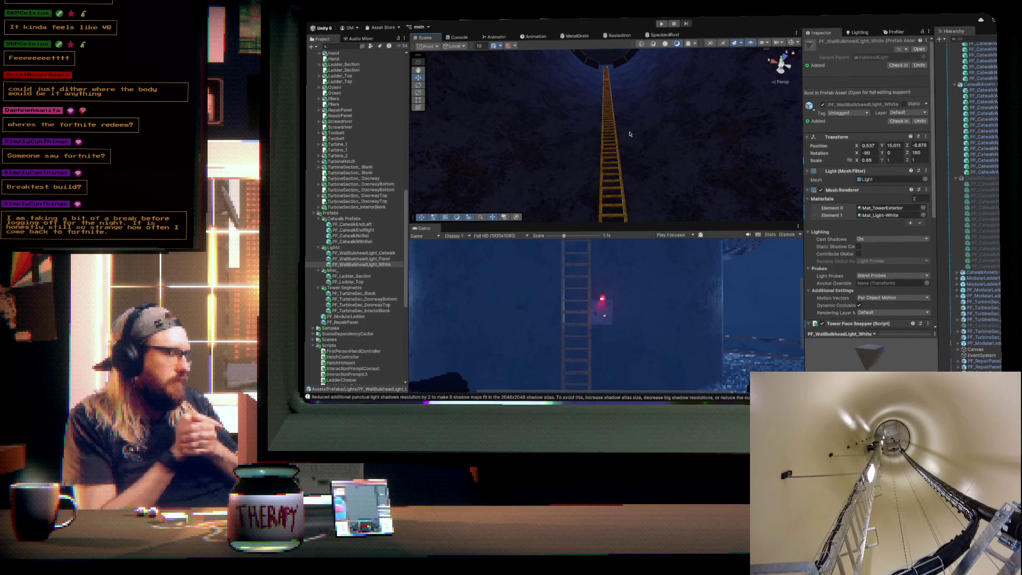
- Place PF_WallBulkheadLight_White beside the ladder, snapped to face index 1 (22.5°)
drag(640, 131, 645, 248)
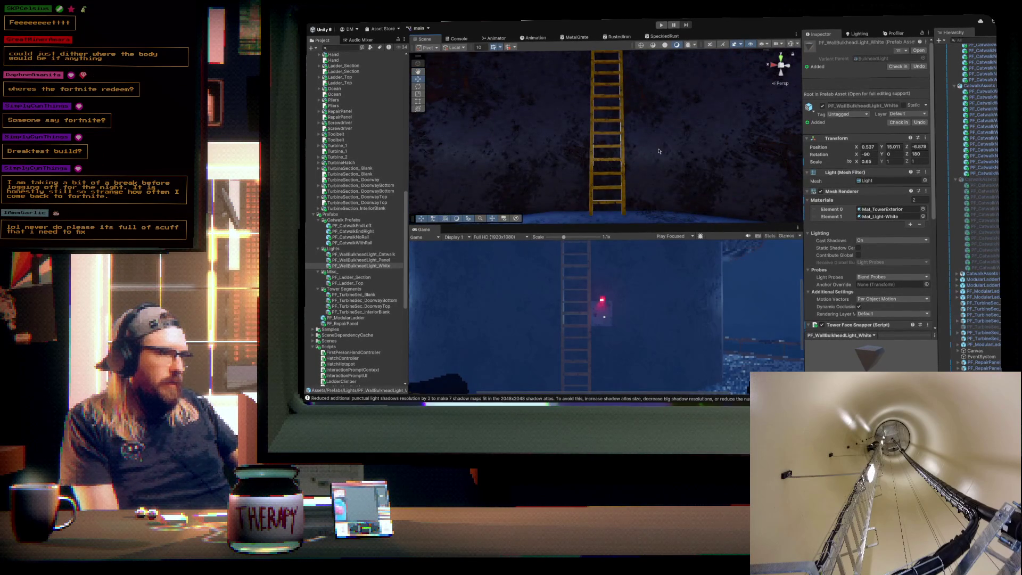
mouse_move(377, 267)
mouse_down()
mouse_move(574, 129)
mouse_move(577, 115)
mouse_move(604, 173)
mouse_move(629, 188)
mouse_up()
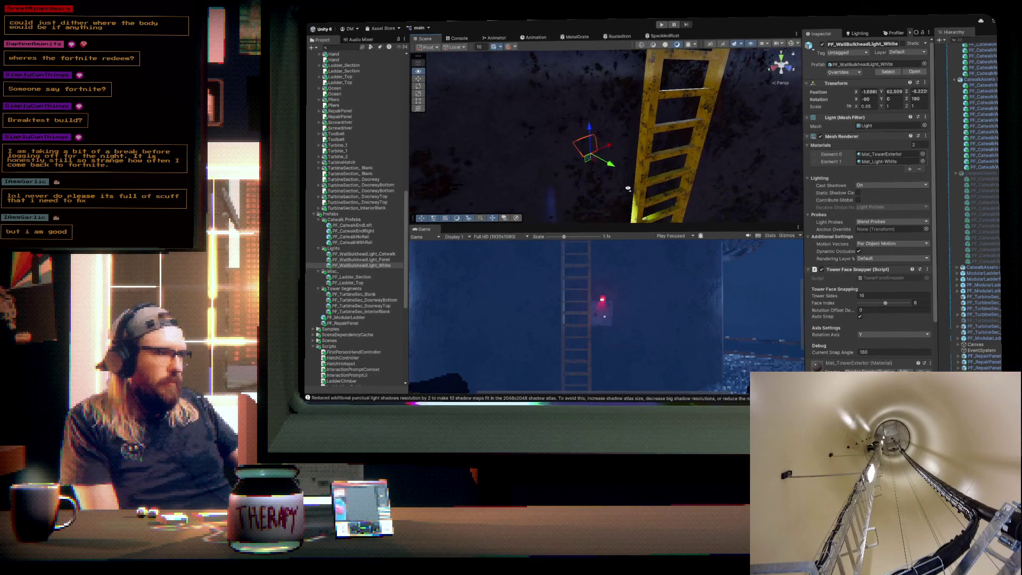
drag(886, 305, 854, 304)
- Turn the white light to Face Index 1 (22.5°) so it faces the wall, and frame it
drag(634, 169, 604, 169)
drag(861, 303, 865, 305)
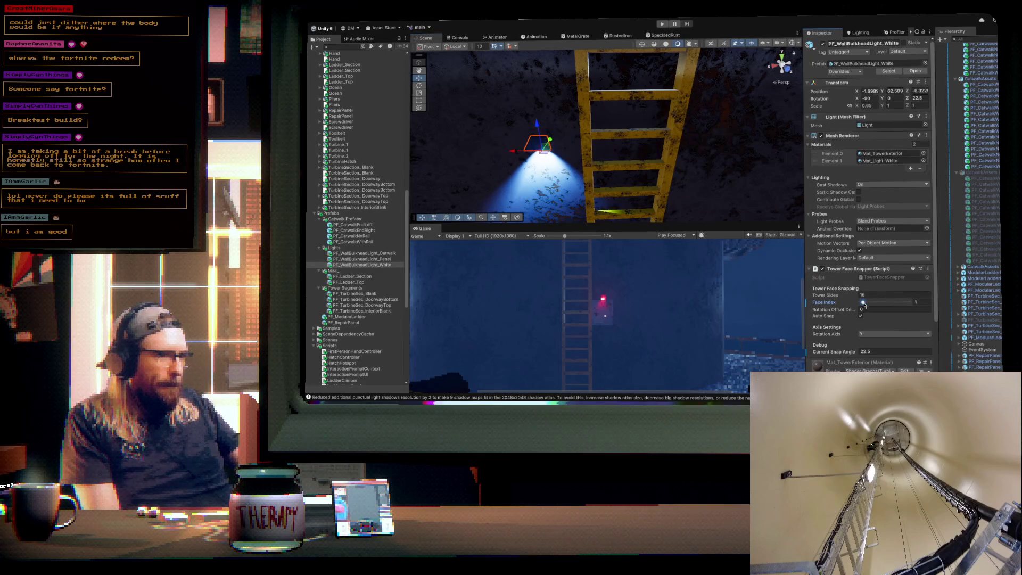
key(f)
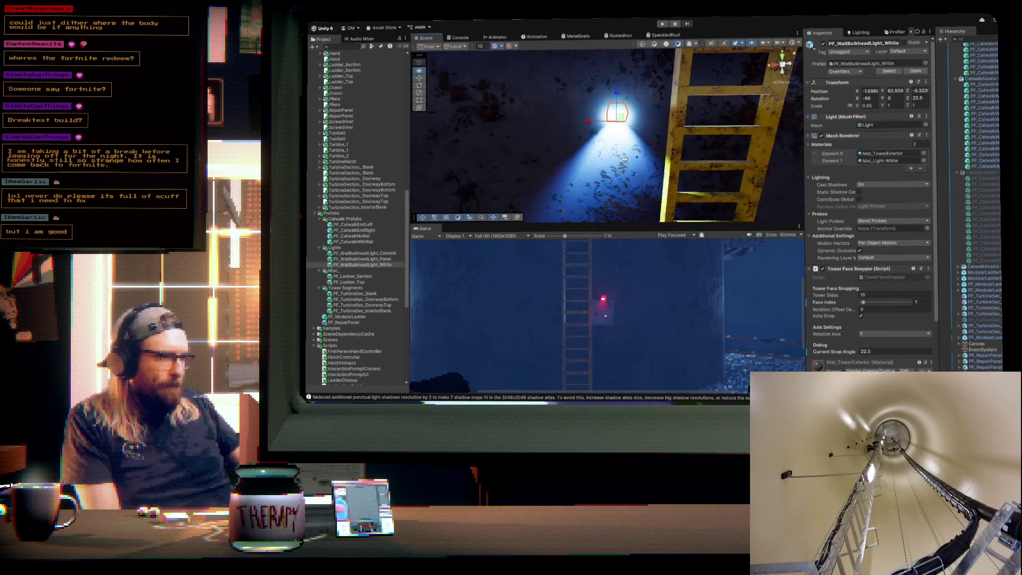
- Slide the white light along the tower wall to about -1.47, 62.5, -8.42
mouse_move(588, 122)
mouse_down()
mouse_move(707, 140)
mouse_move(700, 49)
mouse_move(705, 78)
mouse_up()
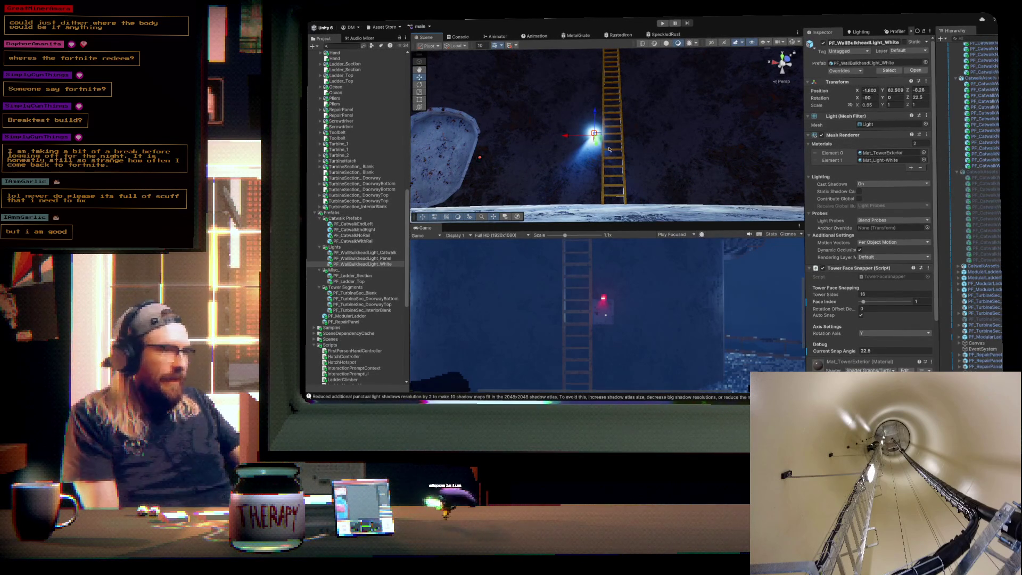
drag(666, 128, 657, 134)
scroll(658, 133, up, 5)
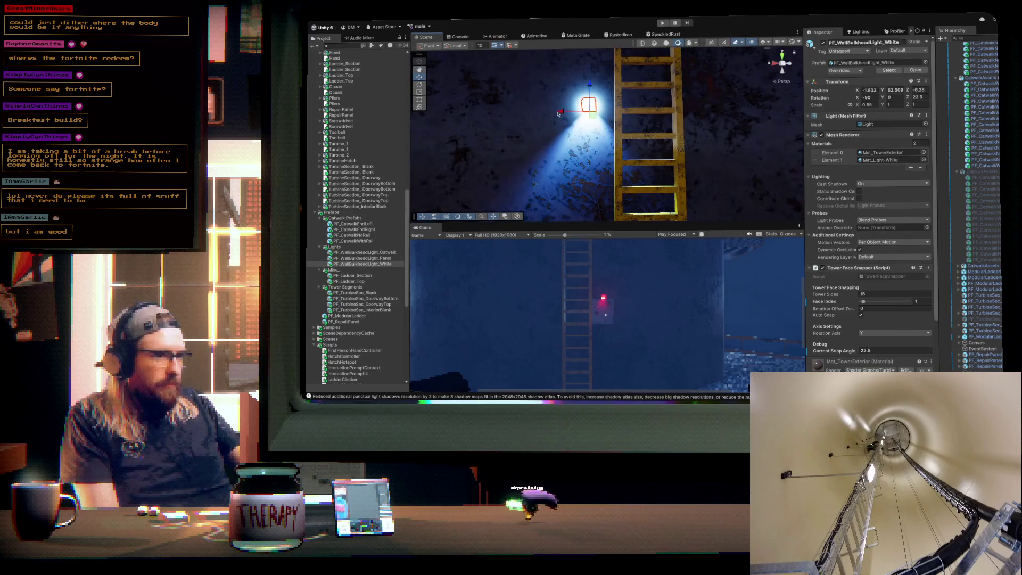
mouse_move(558, 112)
mouse_down()
mouse_move(496, 114)
mouse_move(527, 115)
mouse_up()
drag(661, 128, 679, 130)
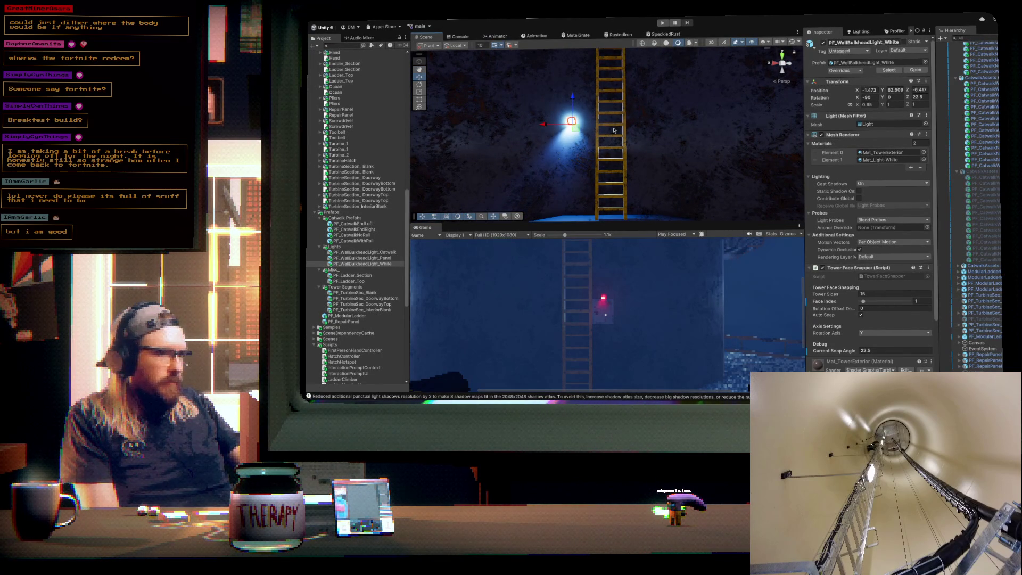
- Duplicate the white wall light across the ladder, then raise both lights together to about Y 66.28
key(ctrl+d)
drag(544, 125, 662, 137)
shift+click(571, 121)
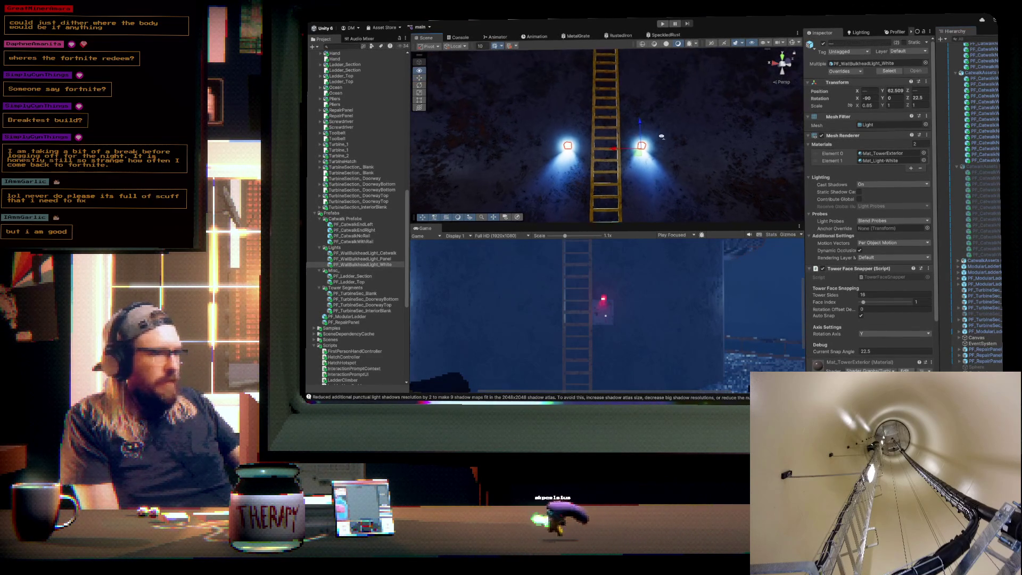
scroll(660, 140, down, 5)
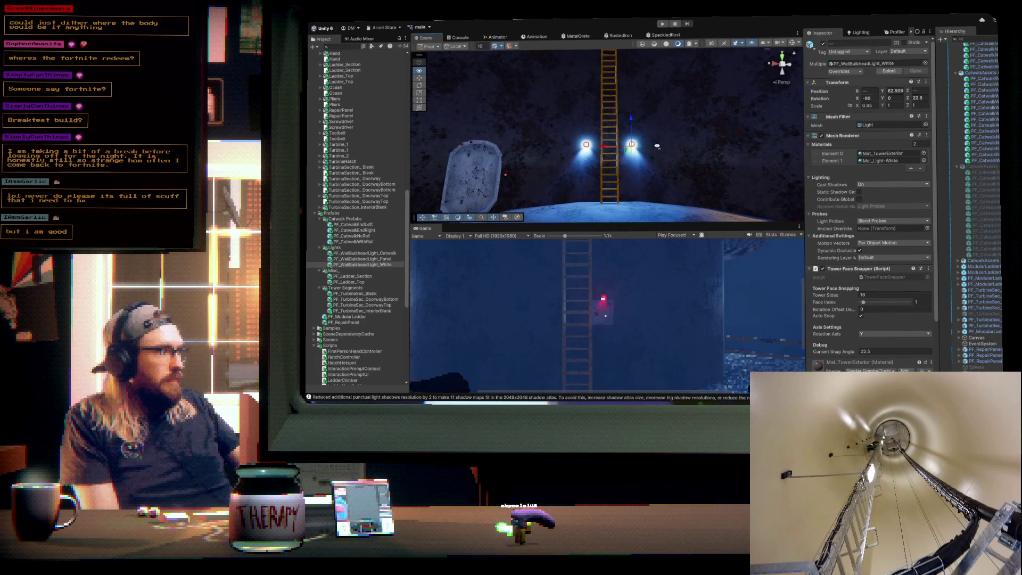
mouse_move(631, 121)
mouse_down()
mouse_move(631, 103)
mouse_move(632, 136)
mouse_move(667, 126)
mouse_move(642, 58)
mouse_up()
- Stack several more duplicated white light pairs in rows up the ladder
key(ctrl+d)
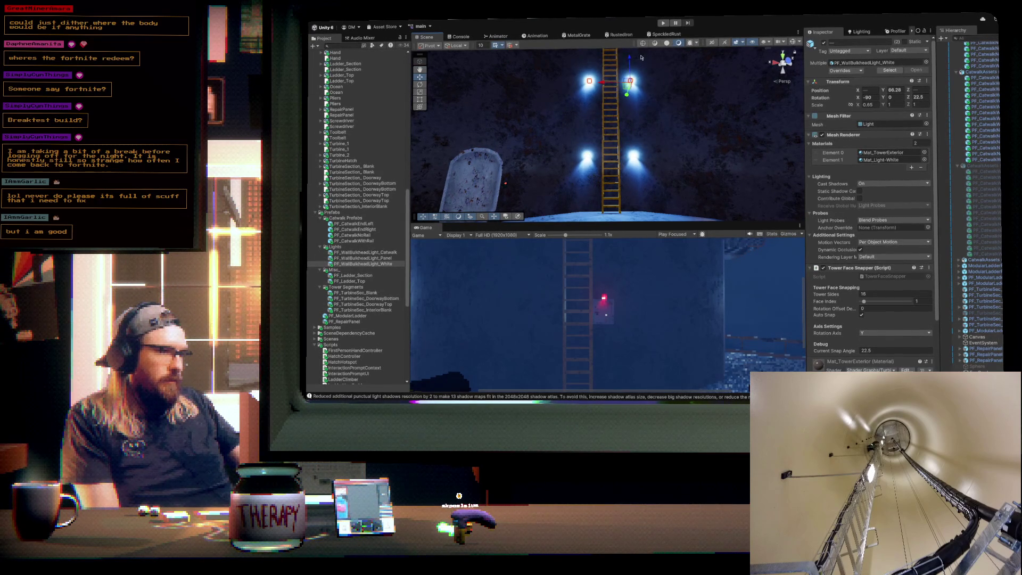
key(f)
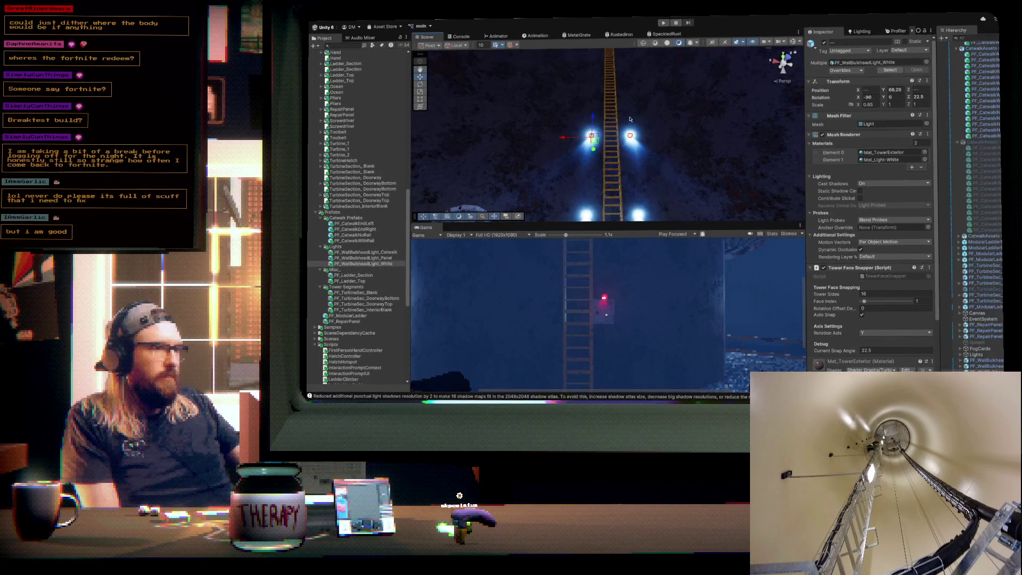
key(ctrl+d)
drag(595, 117, 597, 84)
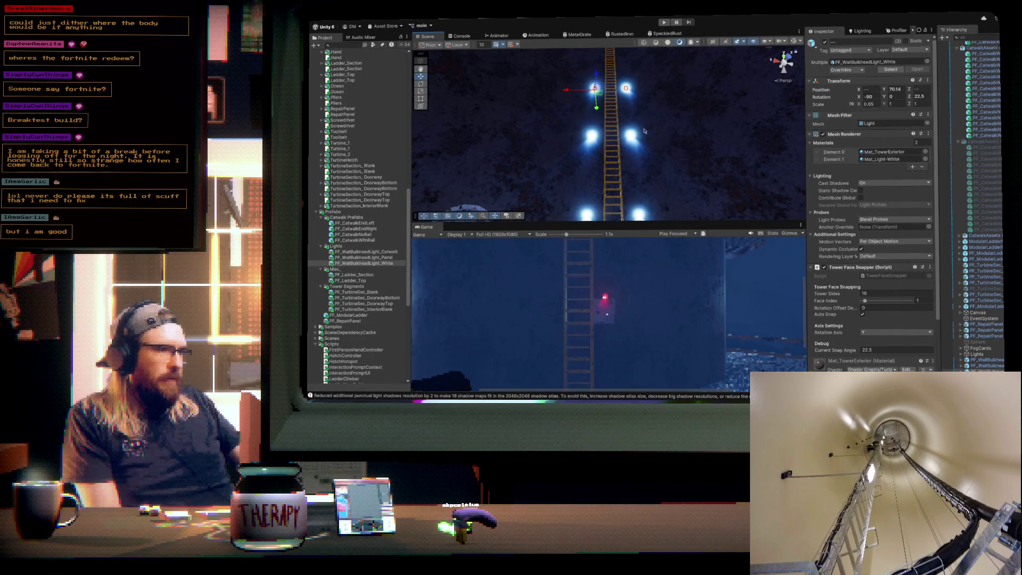
key(f)
key(ctrl+d)
drag(600, 127, 603, 104)
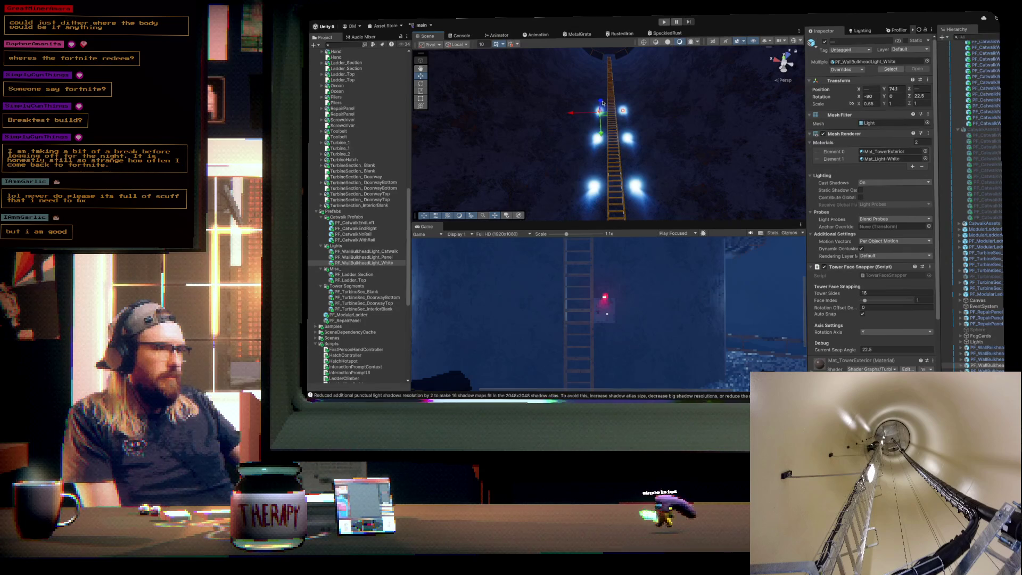
key(ctrl+d)
drag(603, 103, 621, 86)
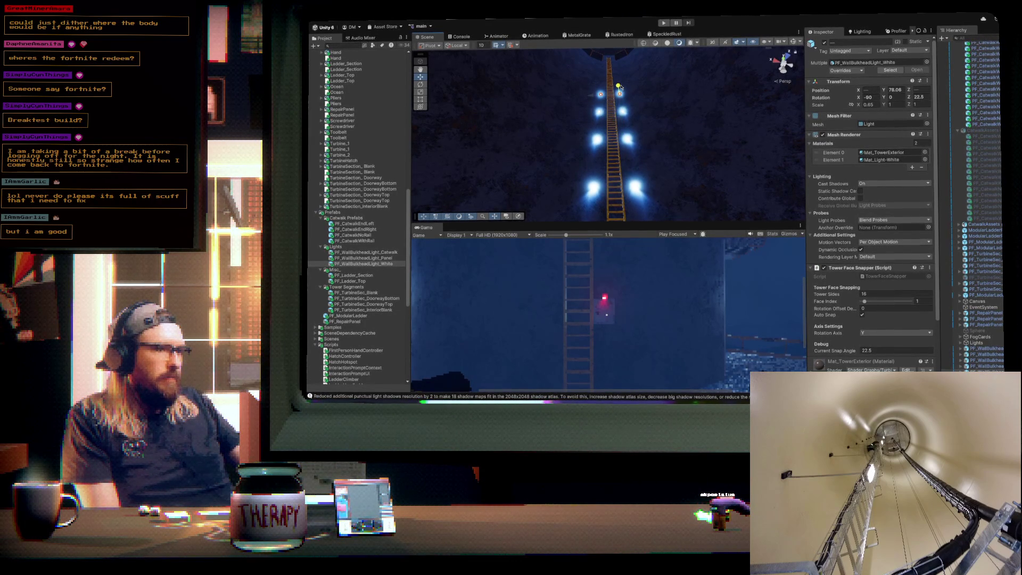
drag(633, 105, 647, 202)
key(f)
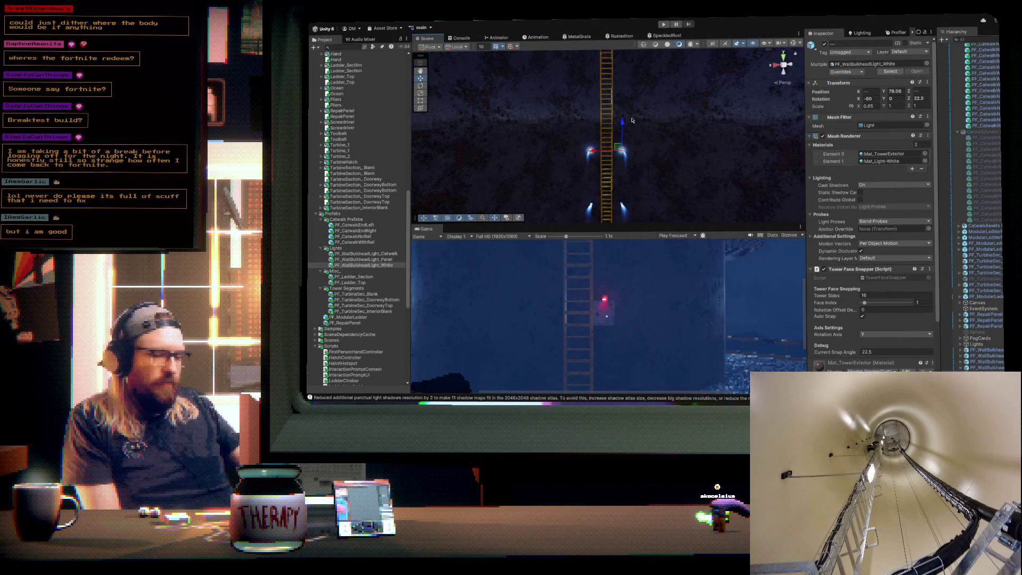
mouse_move(633, 126)
mouse_down()
mouse_move(607, 174)
mouse_move(616, 62)
mouse_move(632, 135)
mouse_move(620, 97)
mouse_up()
key(z)
- Add a topmost light pair at about Y 93.32, just beneath the catwalk ring
key(ctrl+d)
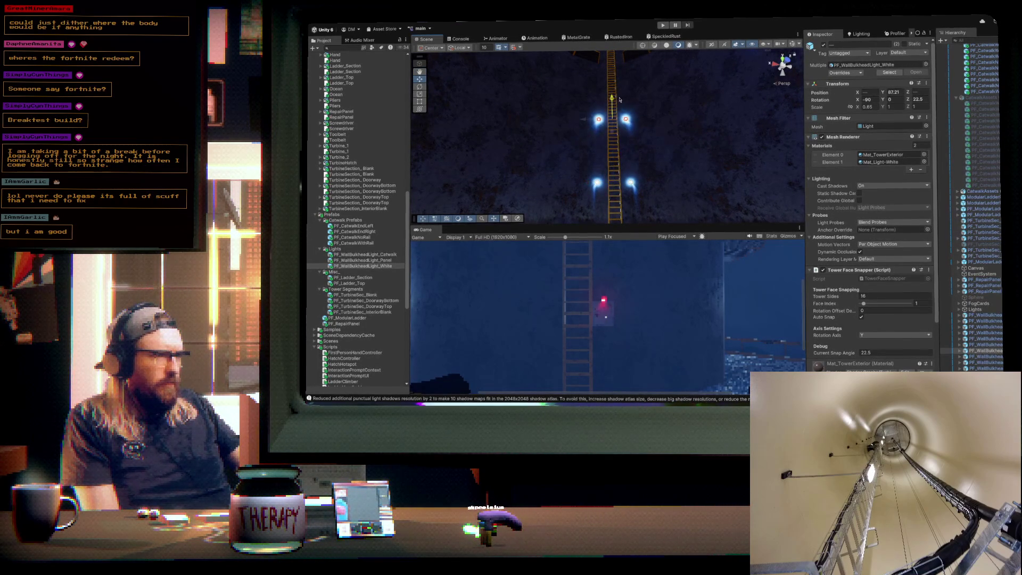
drag(678, 114, 678, 150)
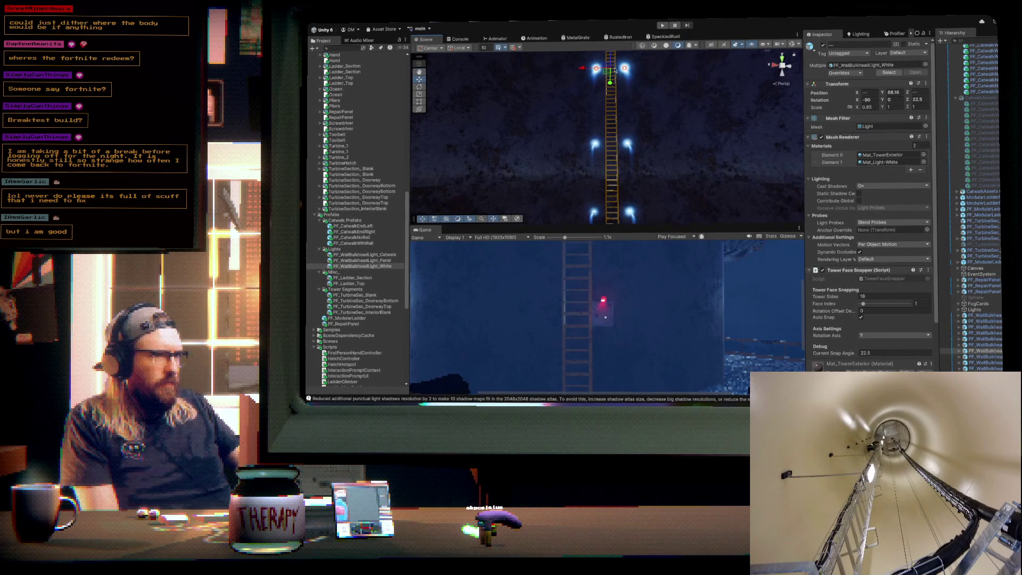
drag(612, 63, 611, 68)
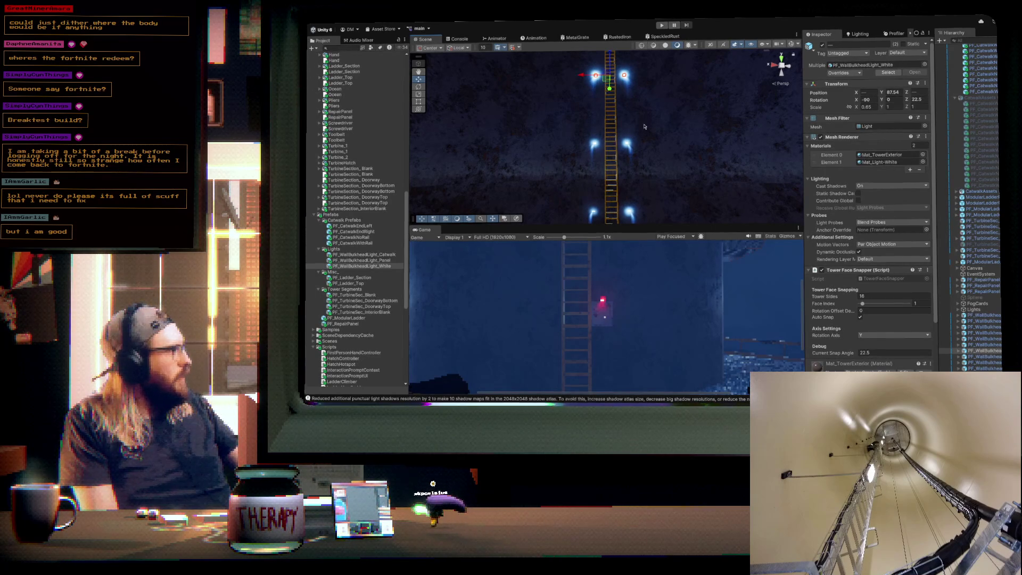
drag(644, 128, 647, 144)
key(e)
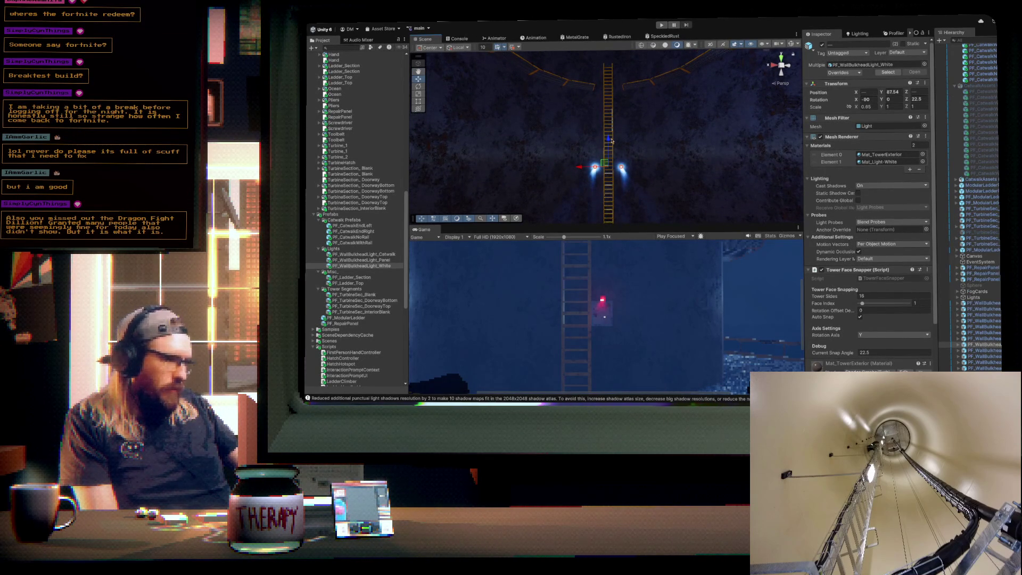
drag(608, 141, 613, 74)
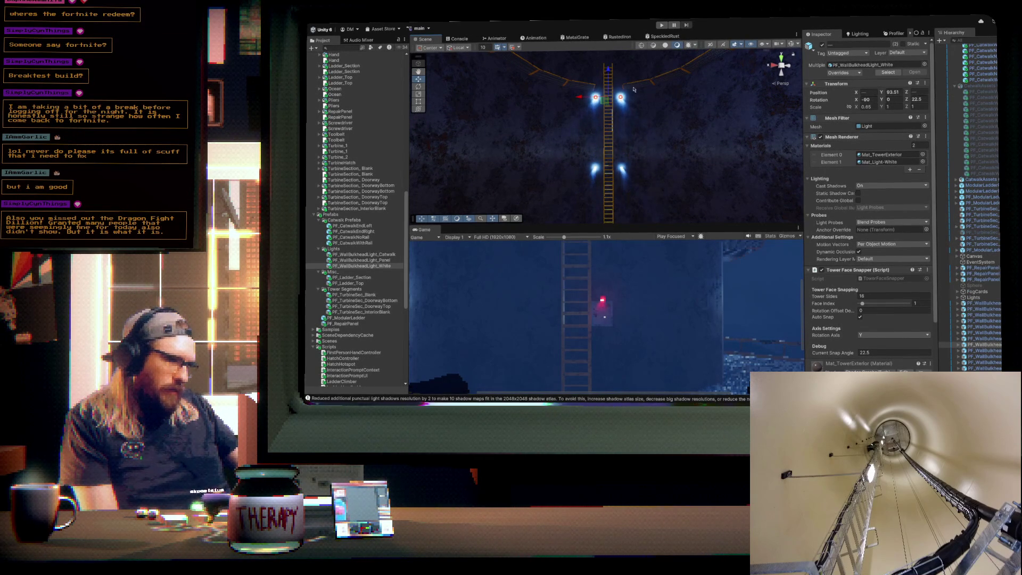
drag(640, 115, 637, 96)
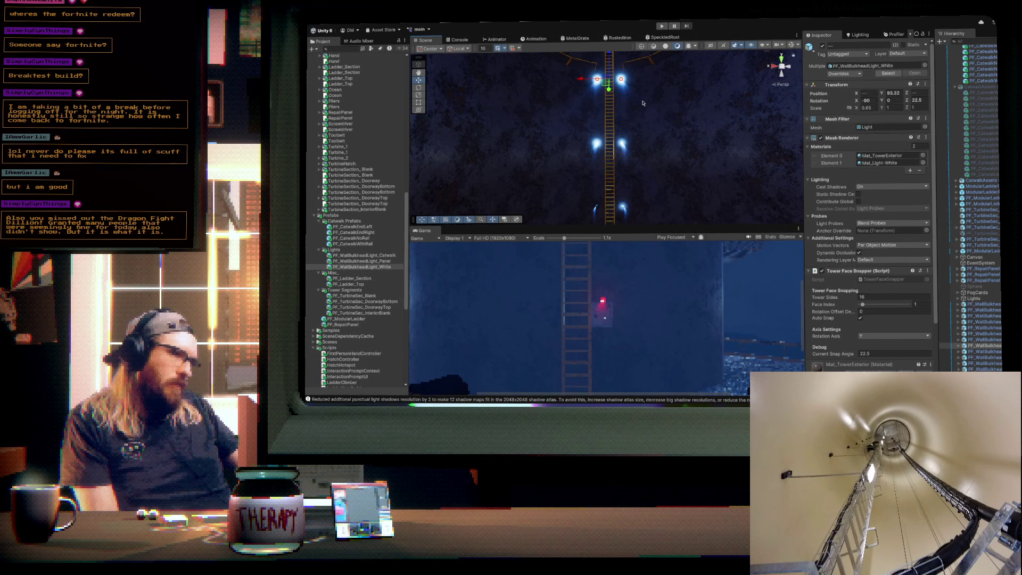
drag(661, 122, 623, 199)
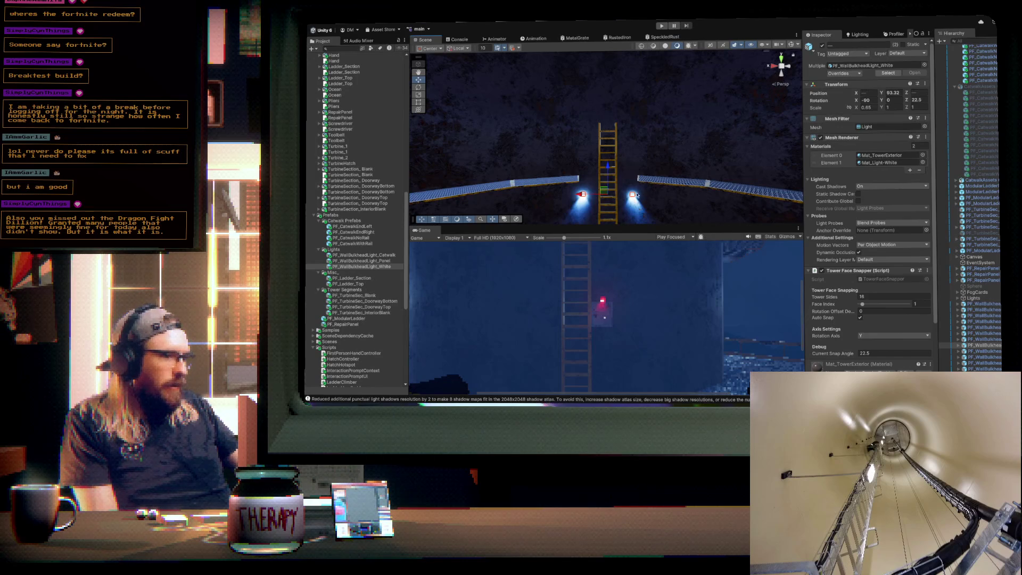
click(633, 195)
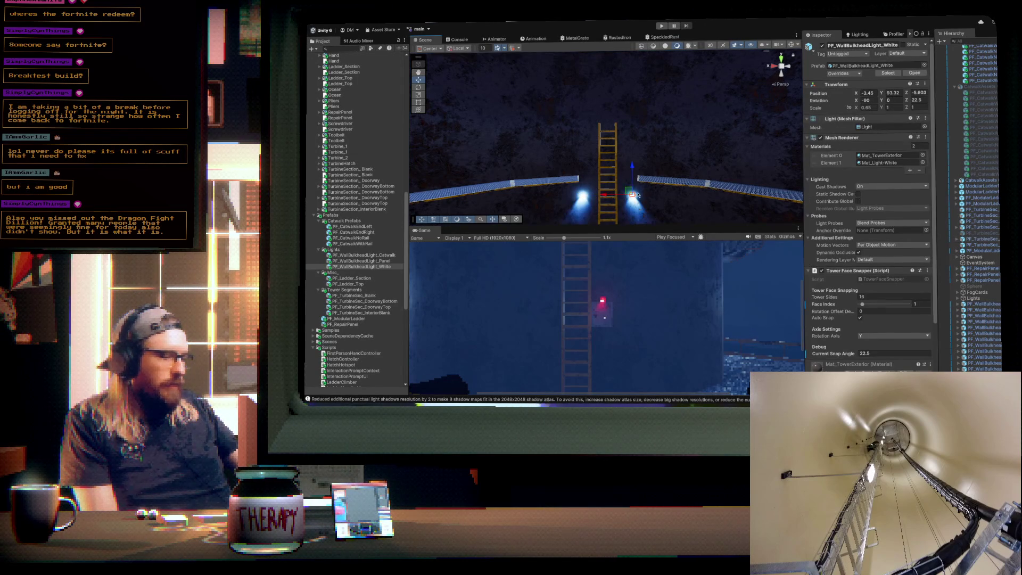
- Raise the right-hand bulkhead light to about -2.5, 98.11, -6, above the ladder top
drag(632, 192, 608, 85)
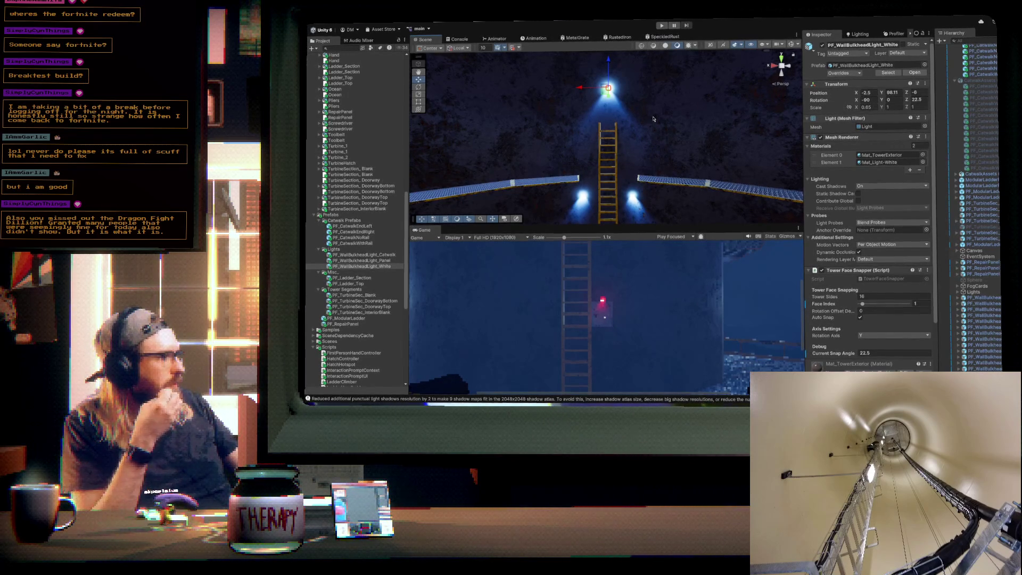
scroll(654, 118, up, 3)
mouse_move(683, 107)
mouse_down()
mouse_move(684, 33)
mouse_move(685, 67)
mouse_move(640, 93)
mouse_up()
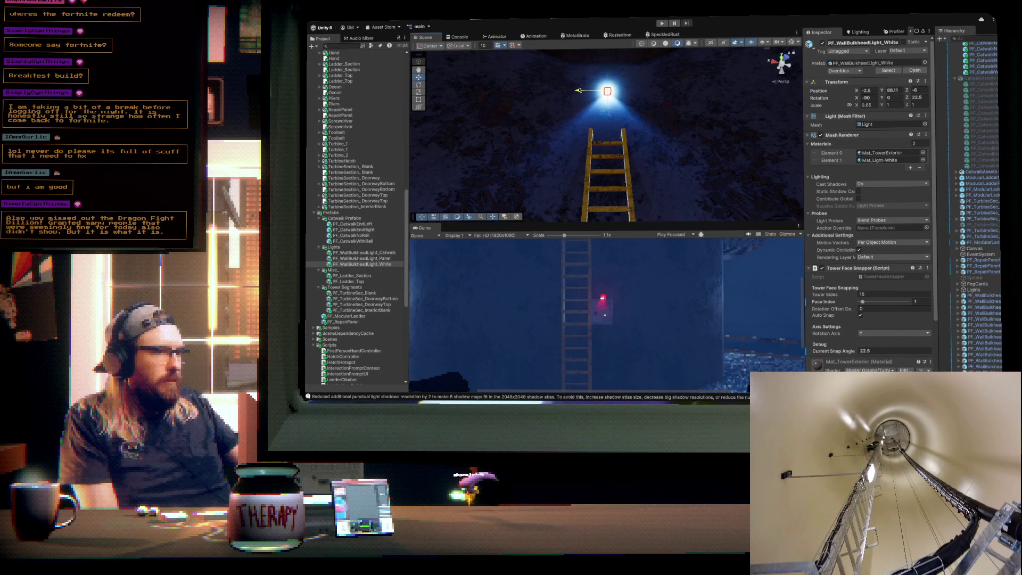
mouse_move(698, 116)
mouse_down()
mouse_move(697, 298)
mouse_move(693, 281)
mouse_up()
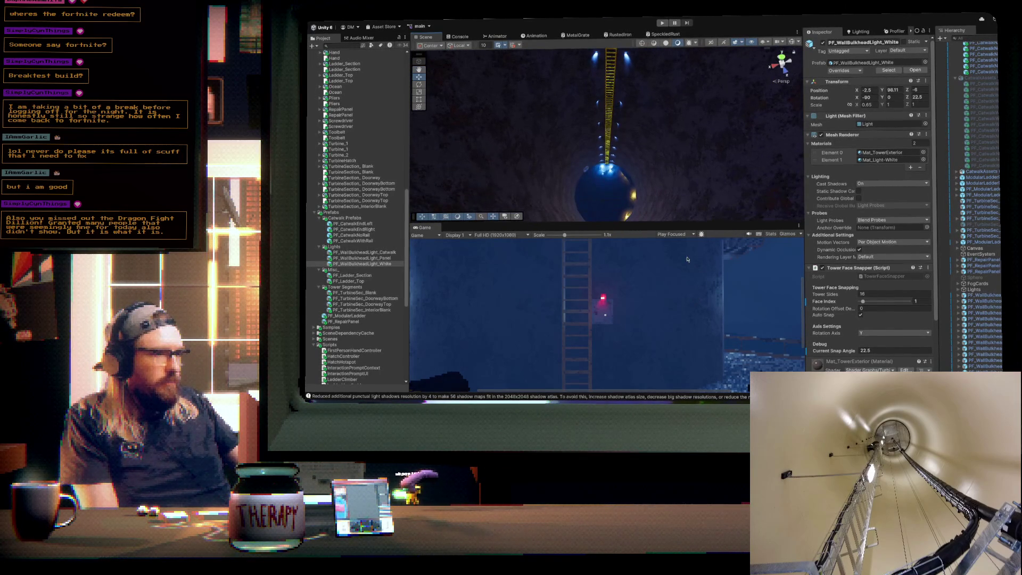
key(f)
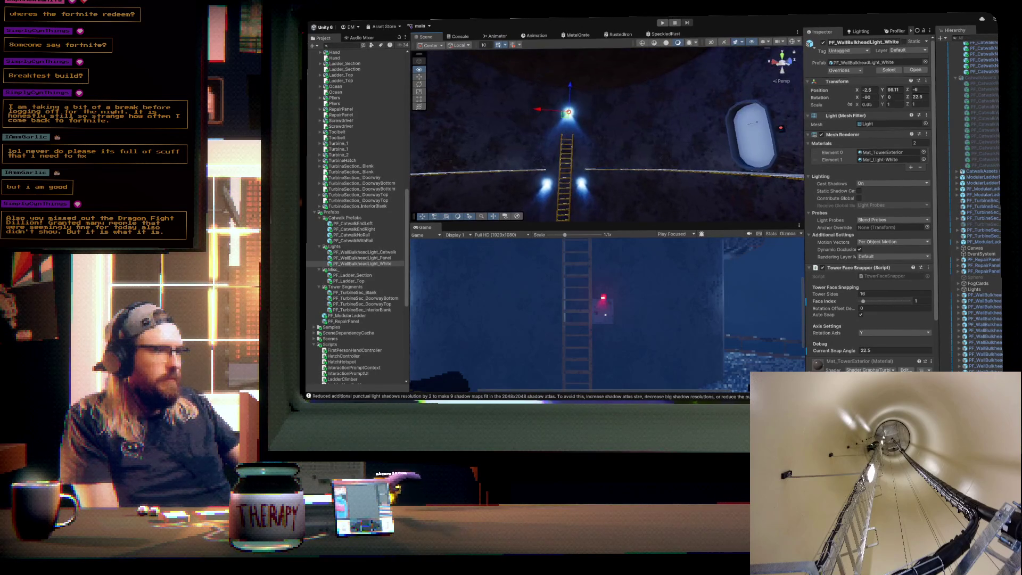
- Bring the round hatch window into view and select the red panel light prefab
mouse_move(586, 160)
mouse_down()
mouse_move(746, 106)
mouse_move(788, 80)
mouse_up()
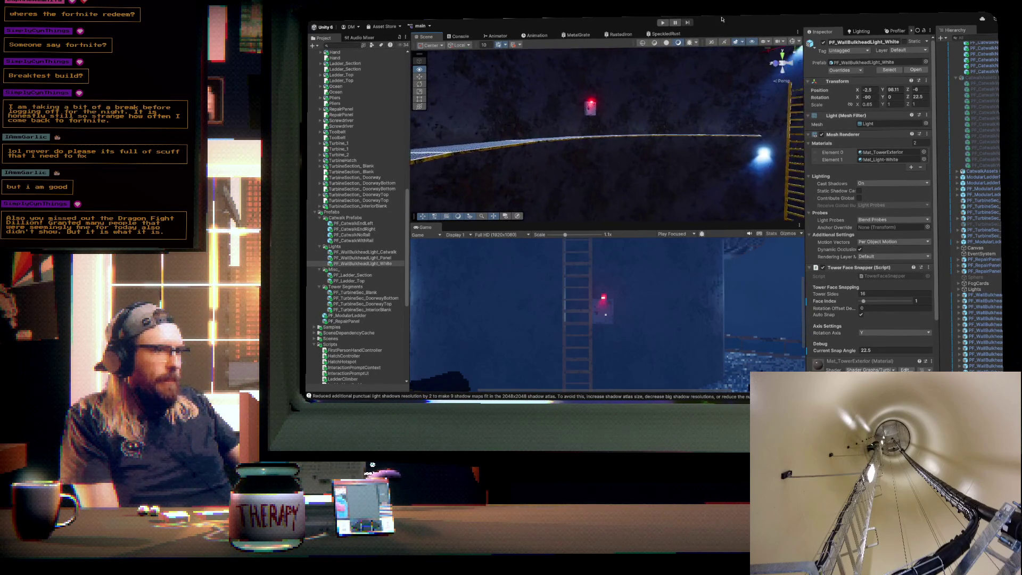
drag(855, 35, 858, 36)
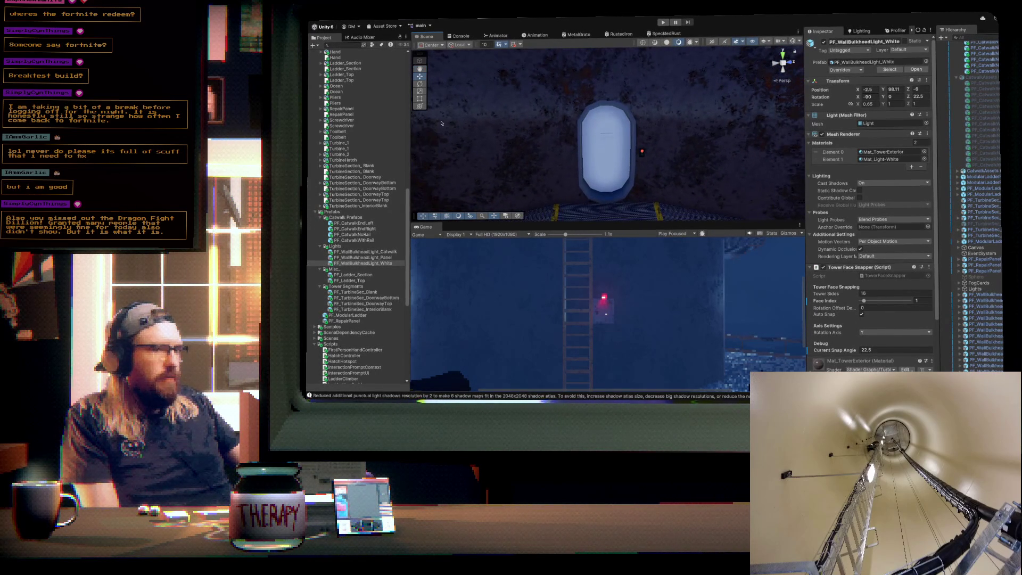
click(375, 258)
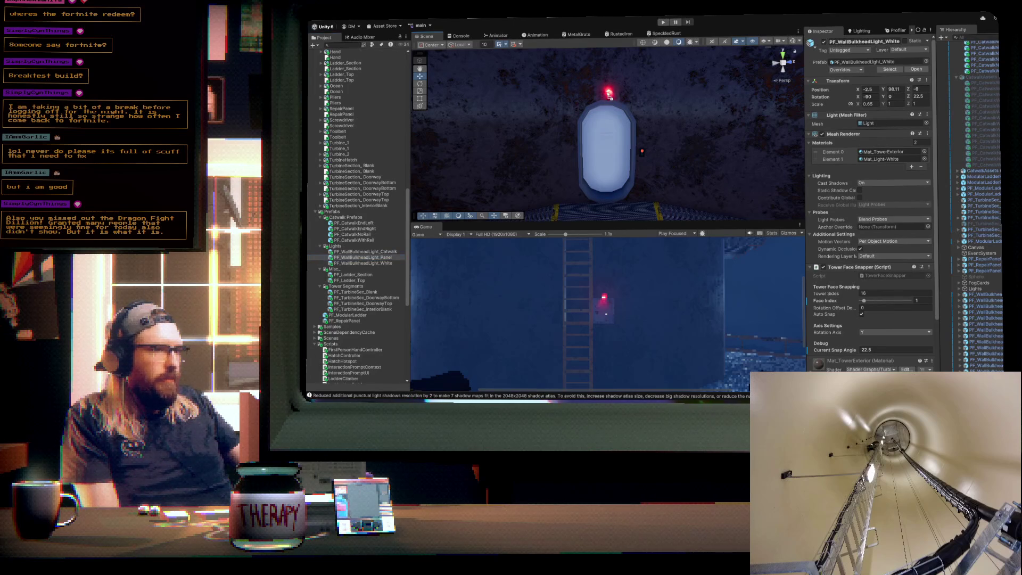
- Place the PF_WallBulkheadLight_Panel prefab on the wall above the hatch and set its Scale to 1
drag(613, 99, 613, 101)
scroll(623, 127, up, 5)
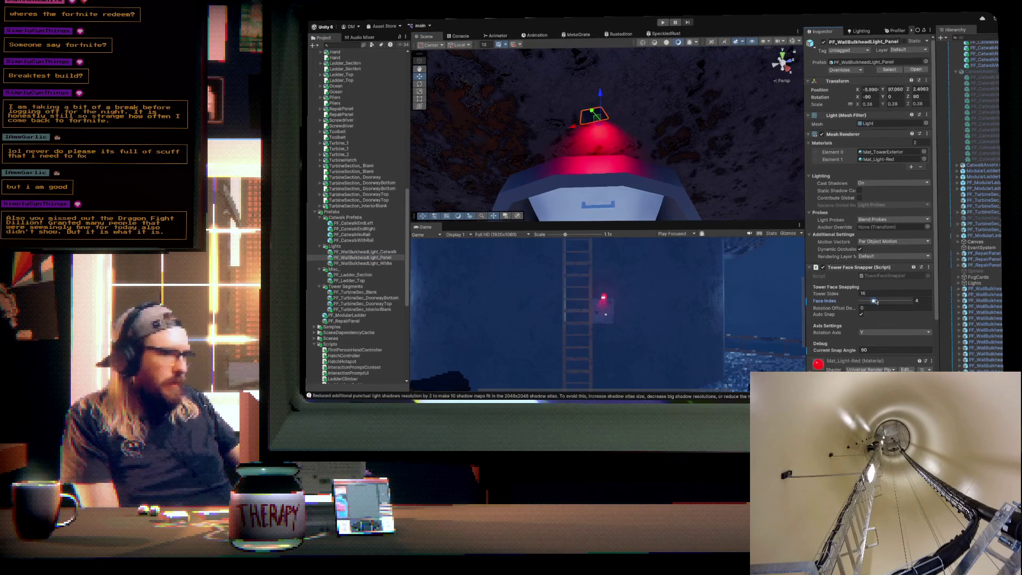
mouse_move(720, 193)
mouse_down()
mouse_move(571, 114)
mouse_move(602, 109)
mouse_move(598, 143)
mouse_up()
key(f)
click(527, 105)
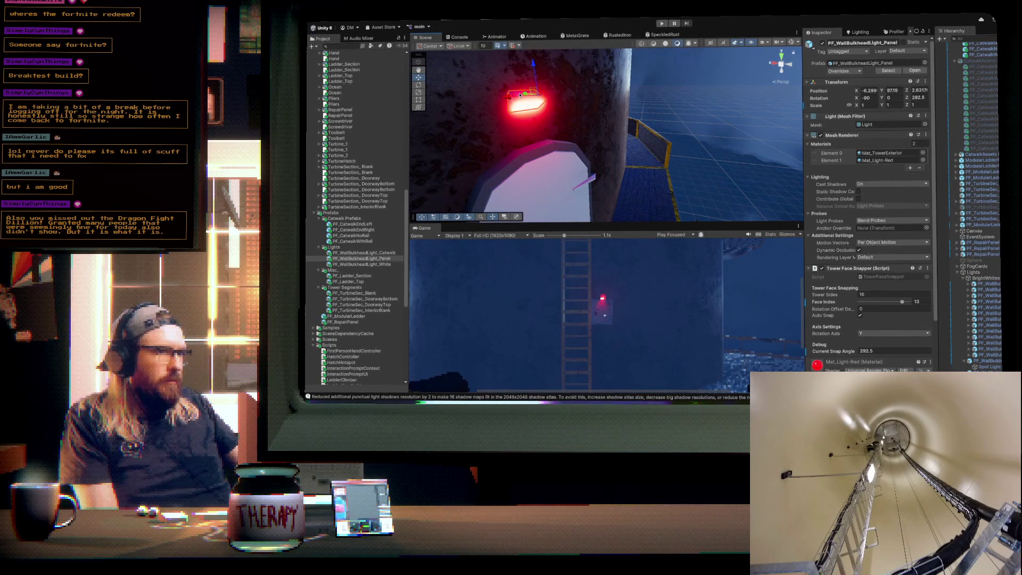
mouse_move(519, 108)
mouse_down()
mouse_move(626, 130)
mouse_move(668, 127)
mouse_move(660, 126)
mouse_up()
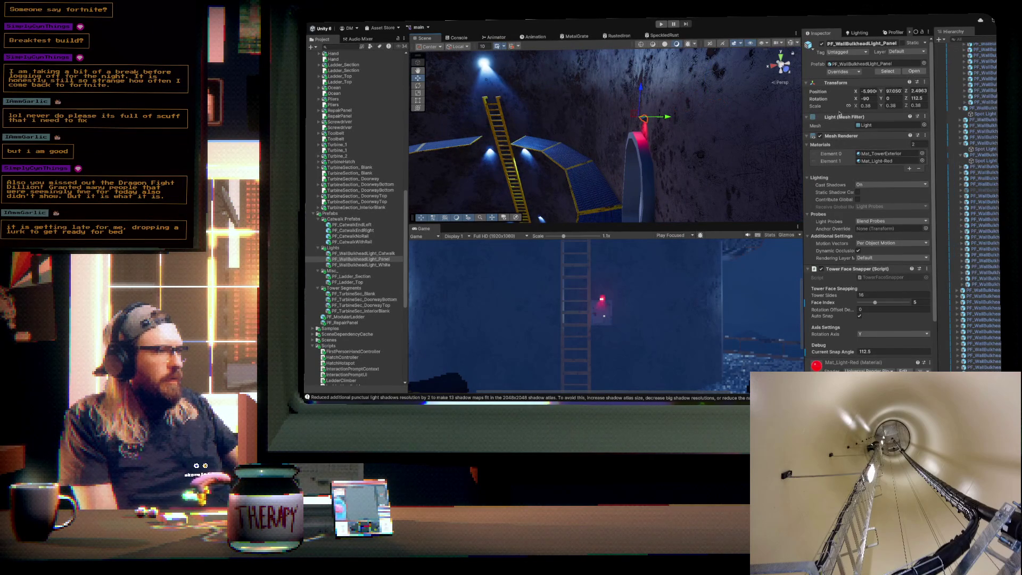
text(1)
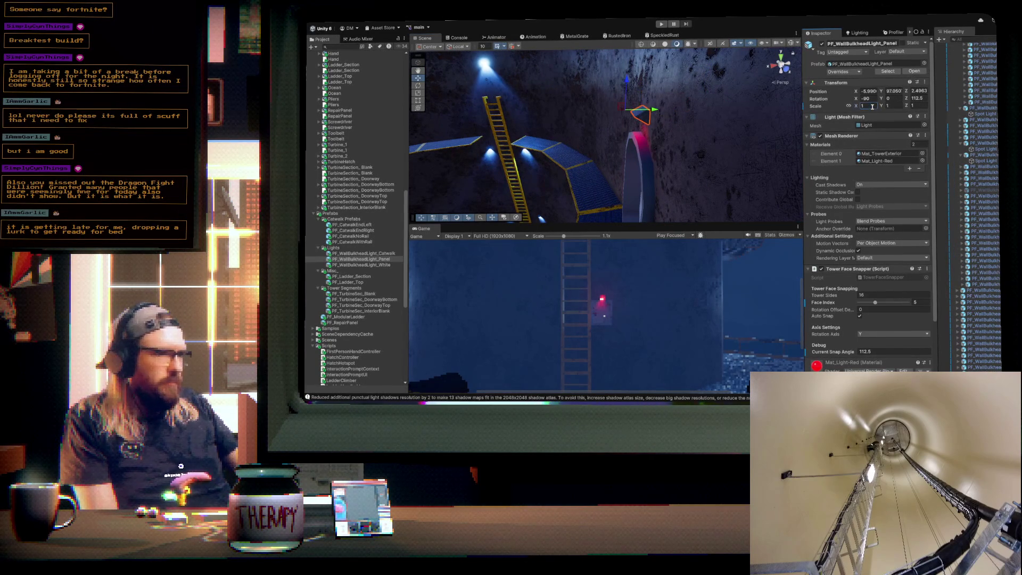
mouse_move(656, 142)
mouse_down()
mouse_move(652, 117)
mouse_move(615, 85)
mouse_up()
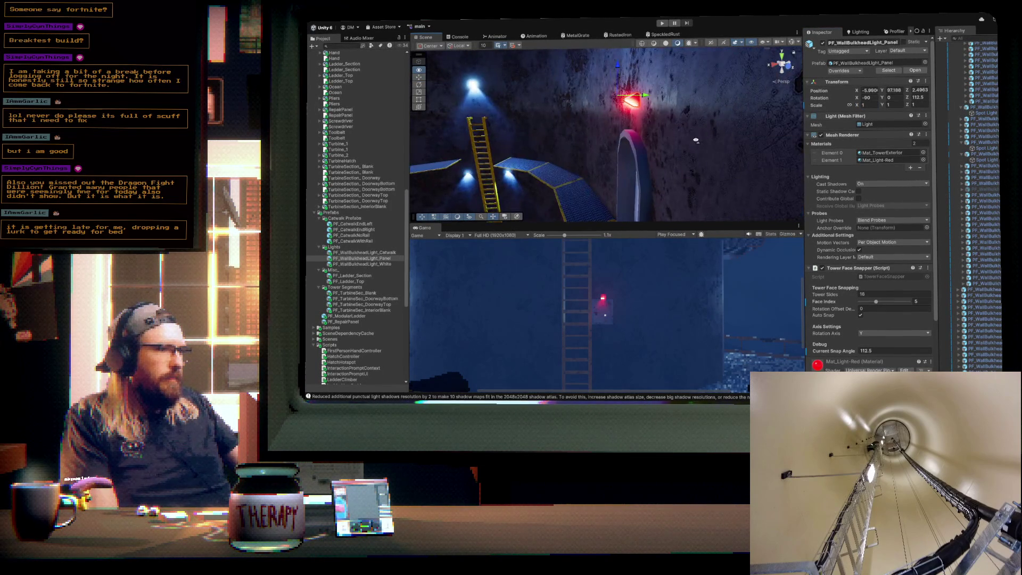
drag(762, 161, 833, 158)
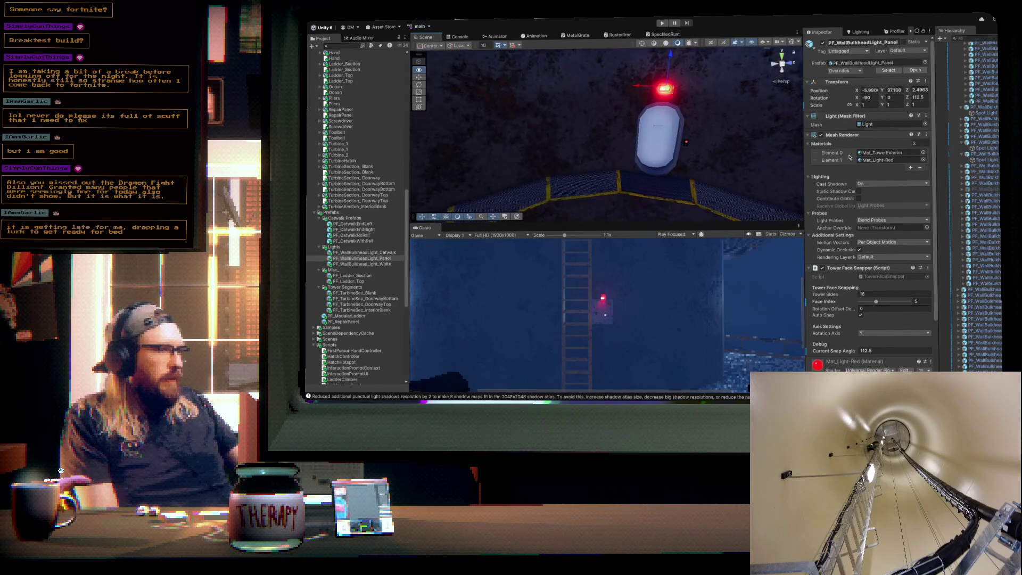
drag(742, 142, 638, 150)
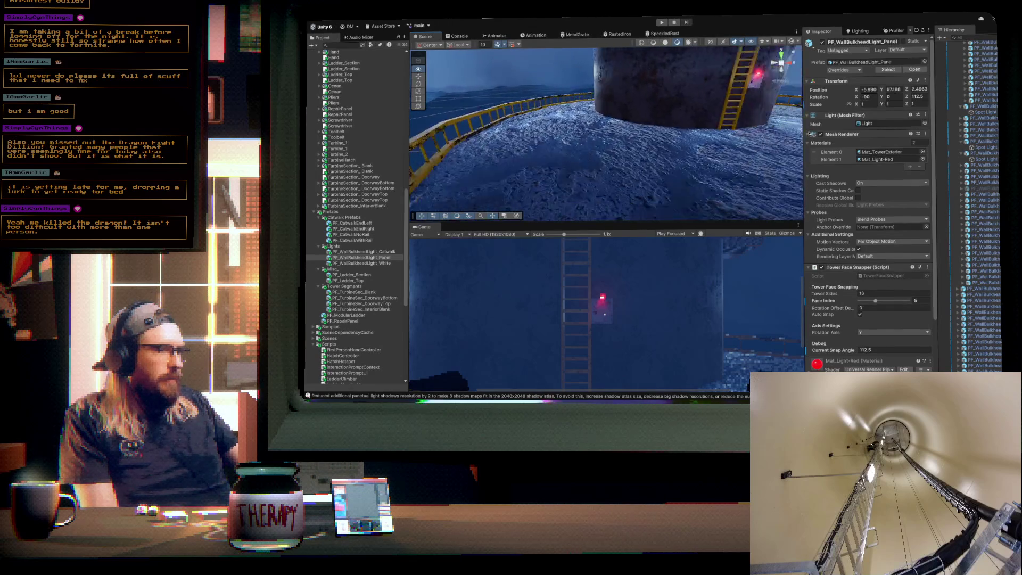
- Frame the red panel light, orbit down to the platform, and enter Play mode with Ctrl+P
key(f)
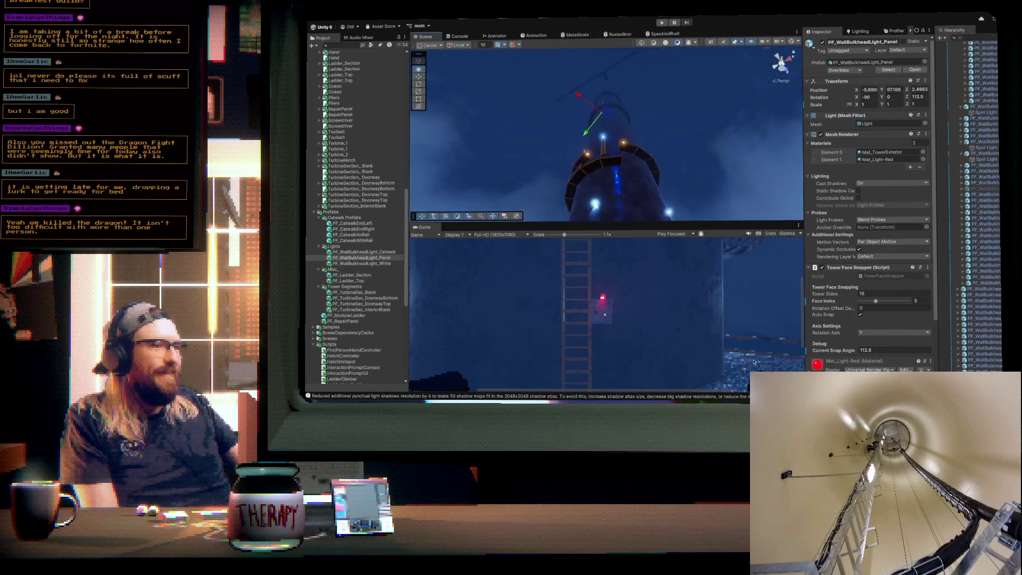
drag(754, 365, 743, 106)
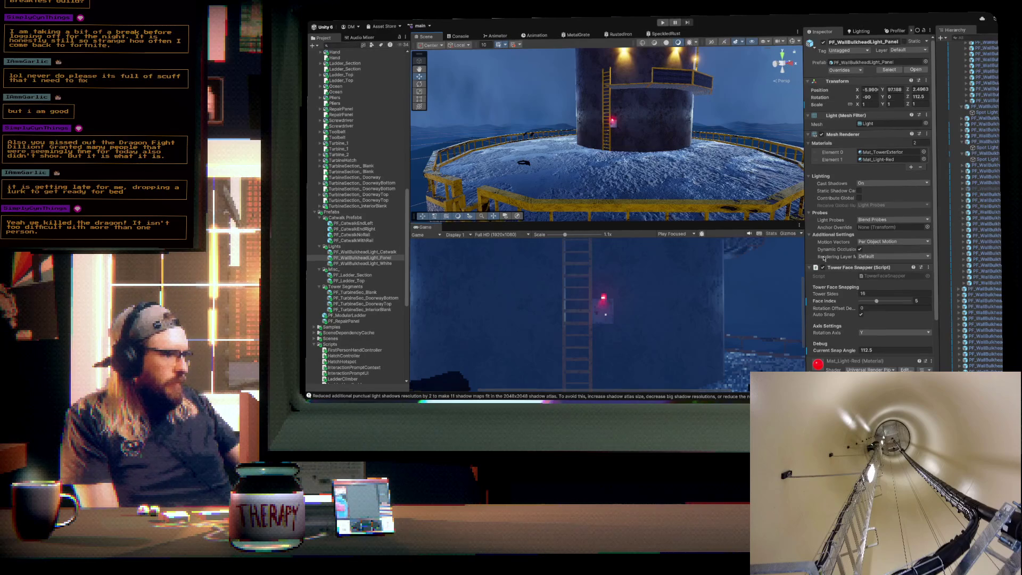
key(ctrl+p)
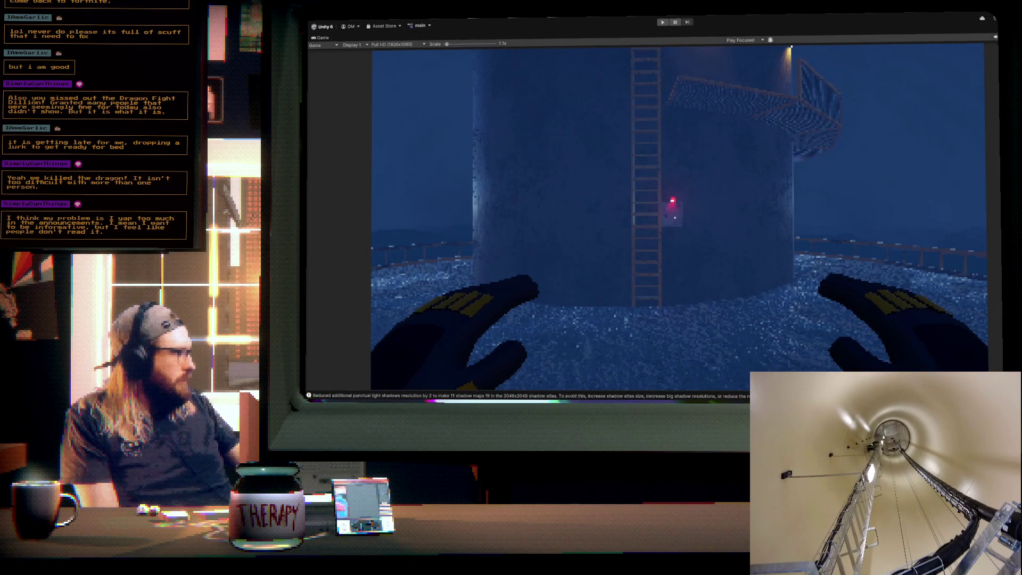
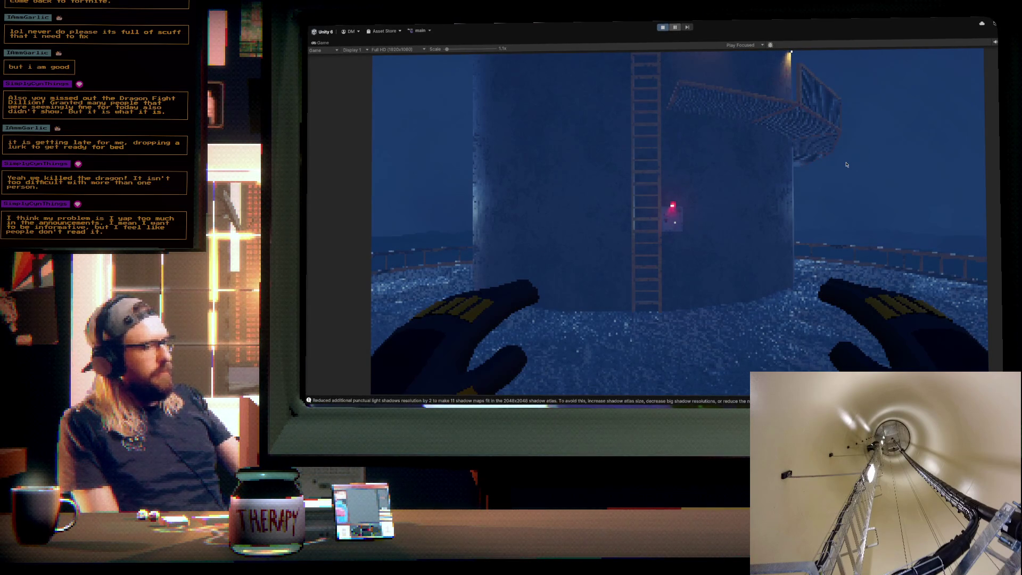
- Take control of the running game and walk the player across the deck to the tower ladder
click(805, 203)
mouse_move(675, 222)
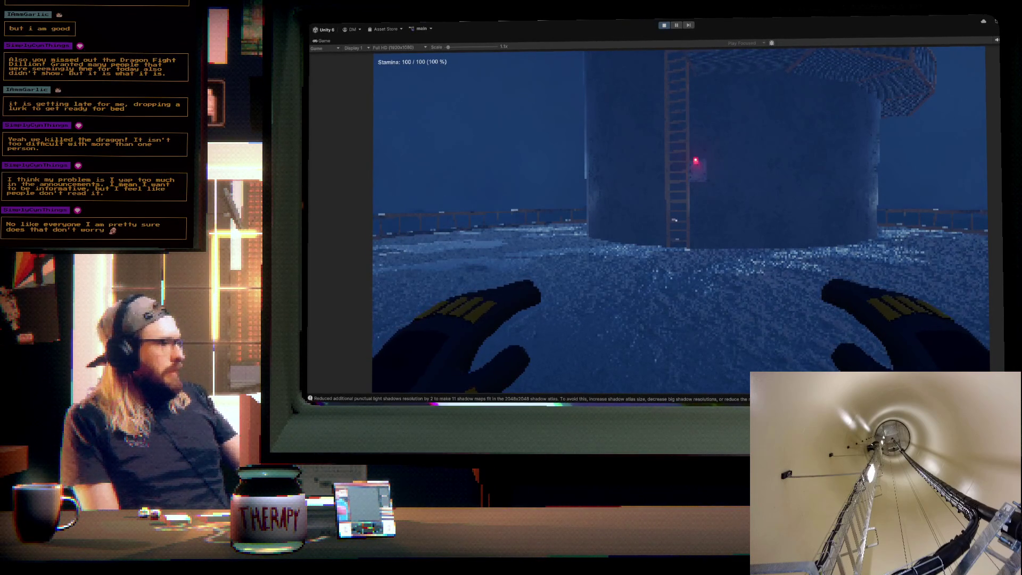
key(w)
key(w)
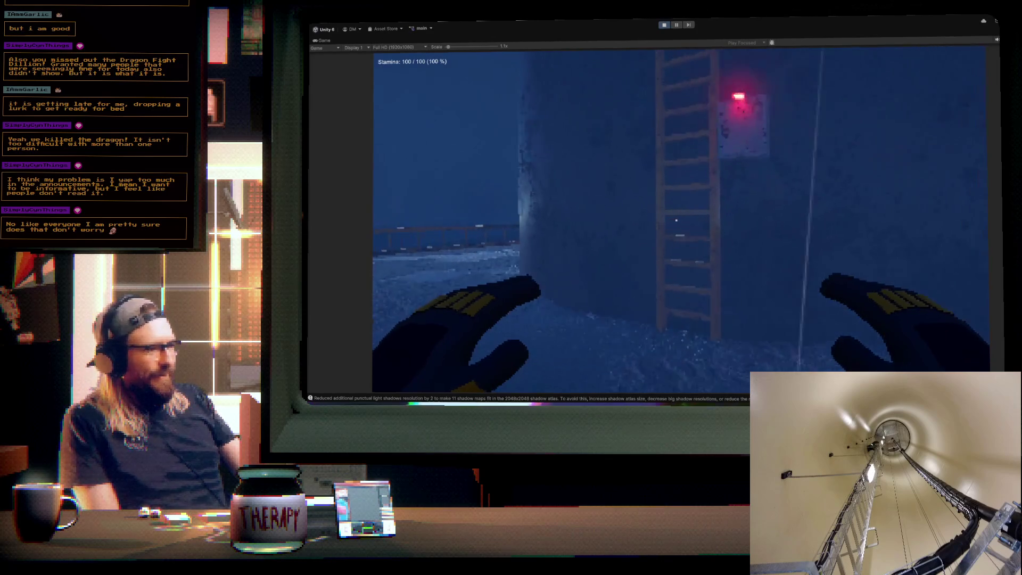
- Climb up the tower ladder toward the top, then drop back down a rung
key(w)
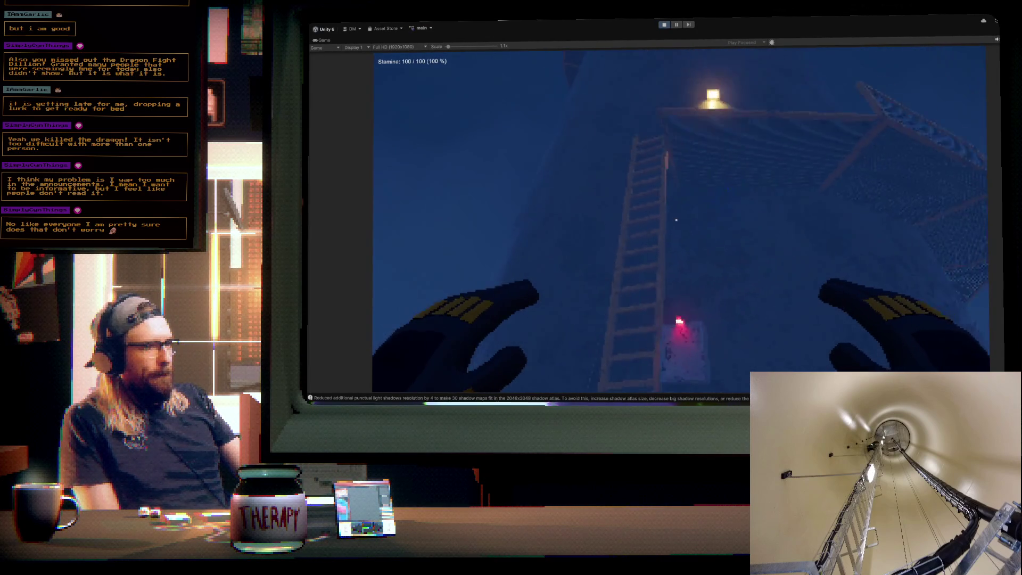
key(w)
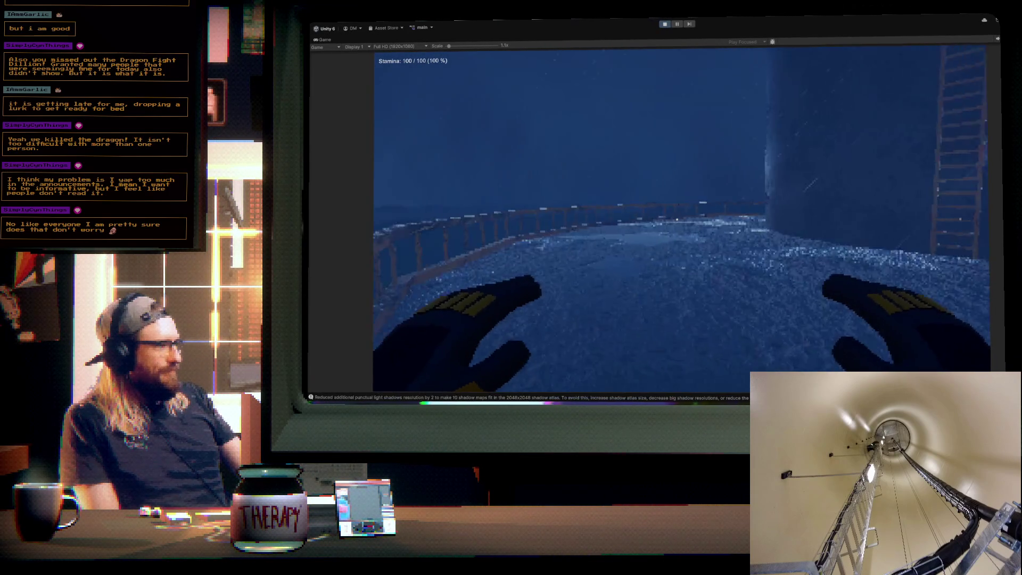
key(w)
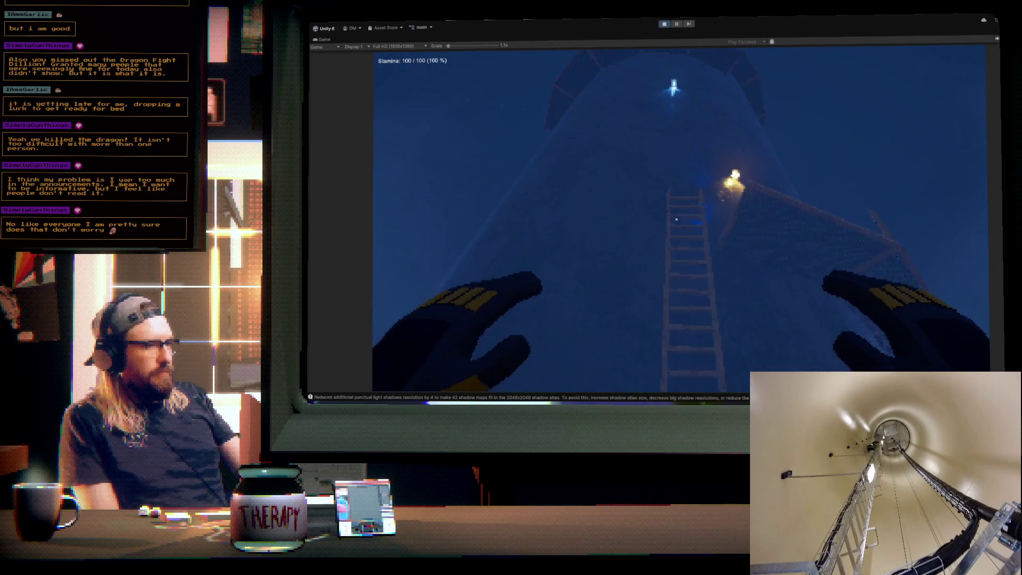
key(w)
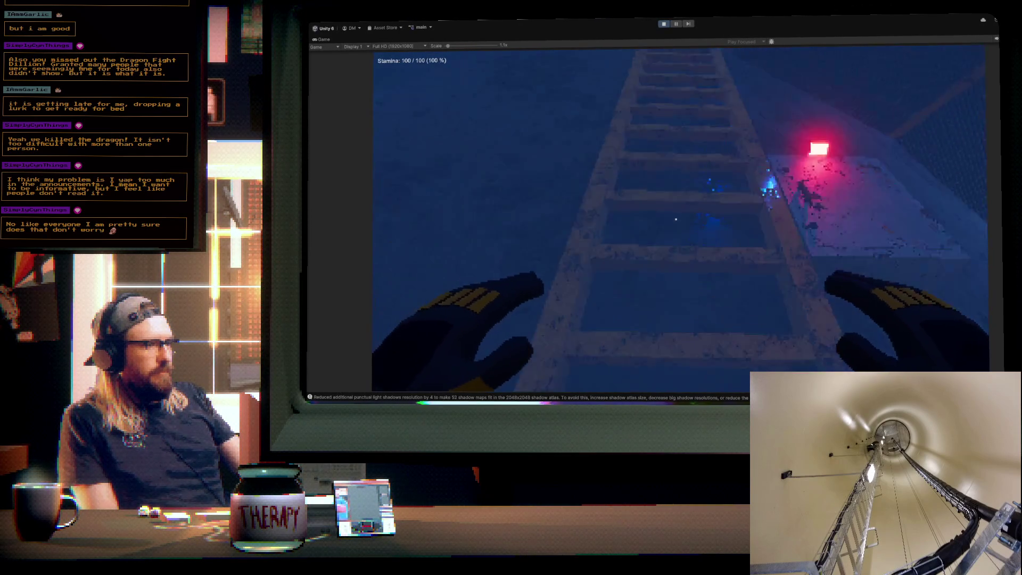
key(s)
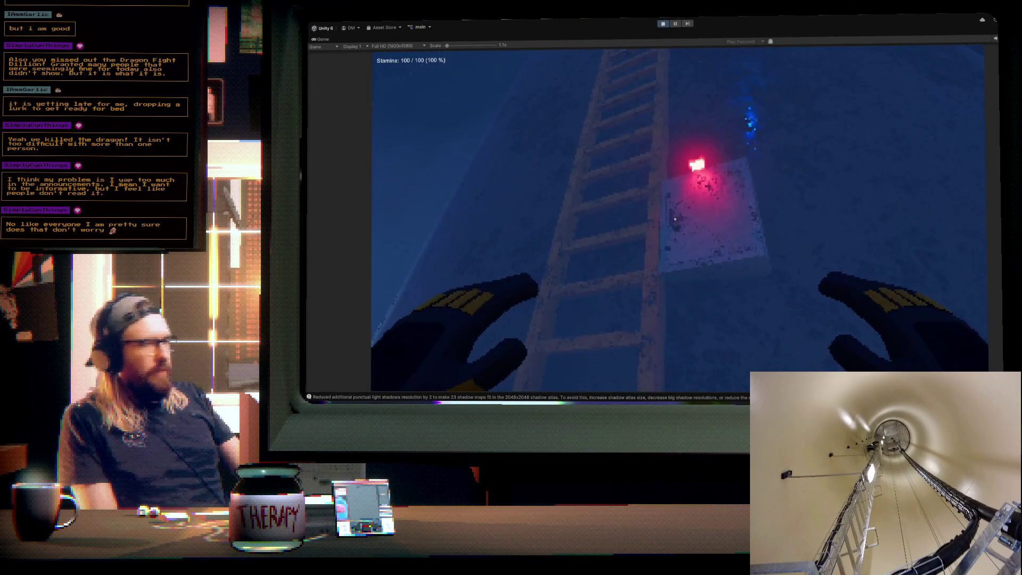
- Pull up the tower ladder with repeated left-hand grabs
key(w)
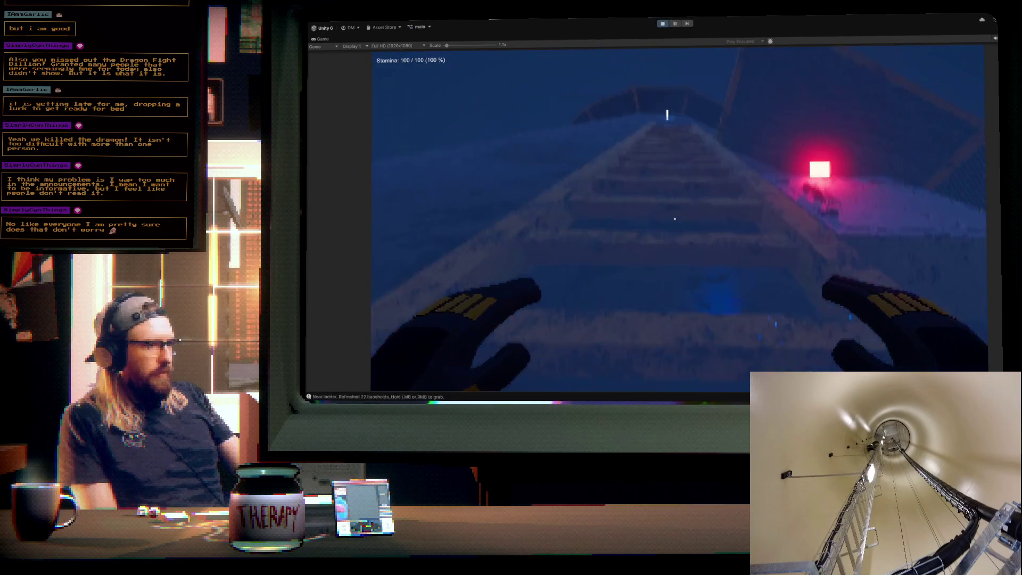
click(675, 219)
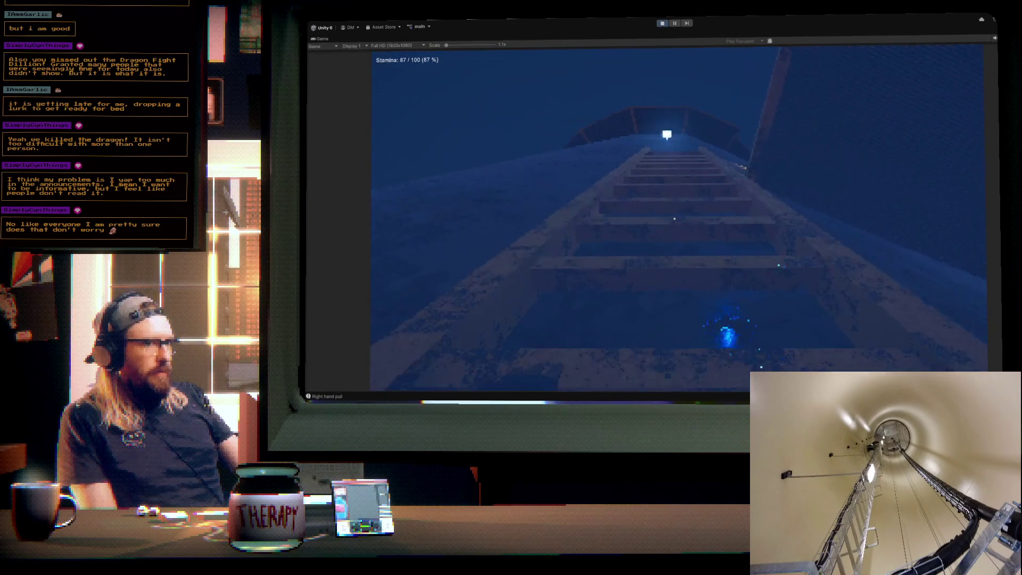
click(675, 219)
click(674, 219)
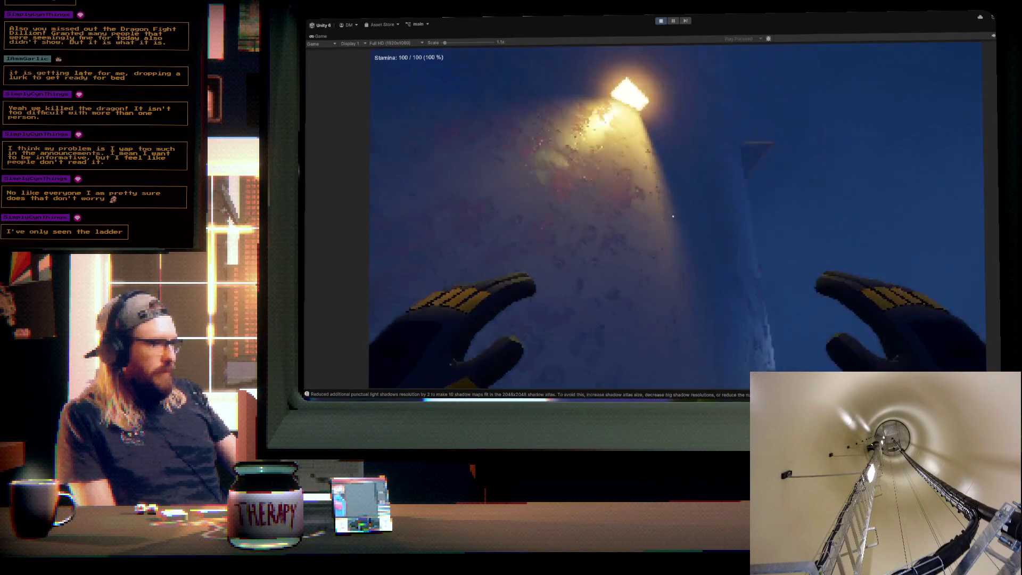
- Keep climbing with alternating E and Q hand pulls up to the red-lit platform
key(w)
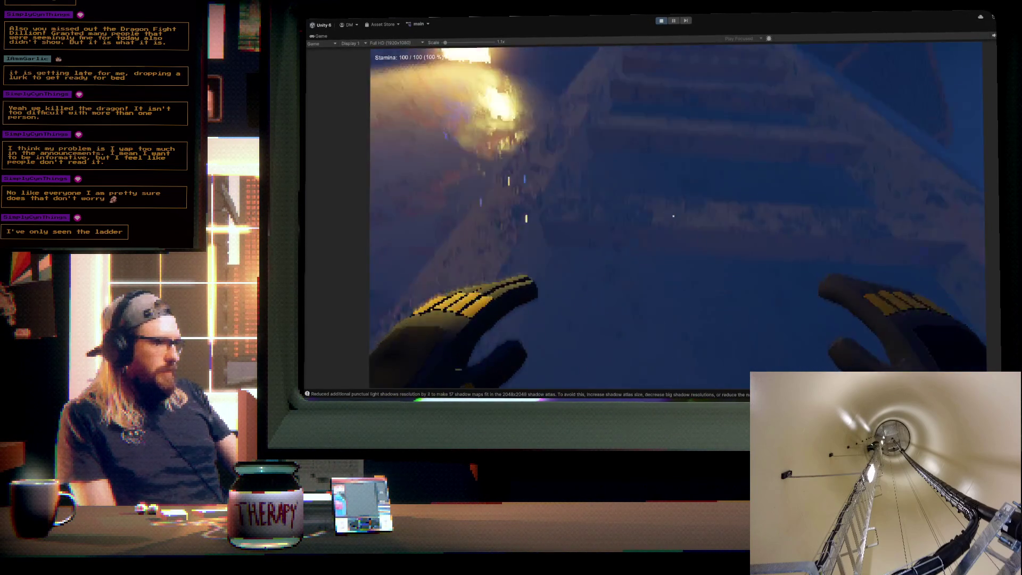
key(e)
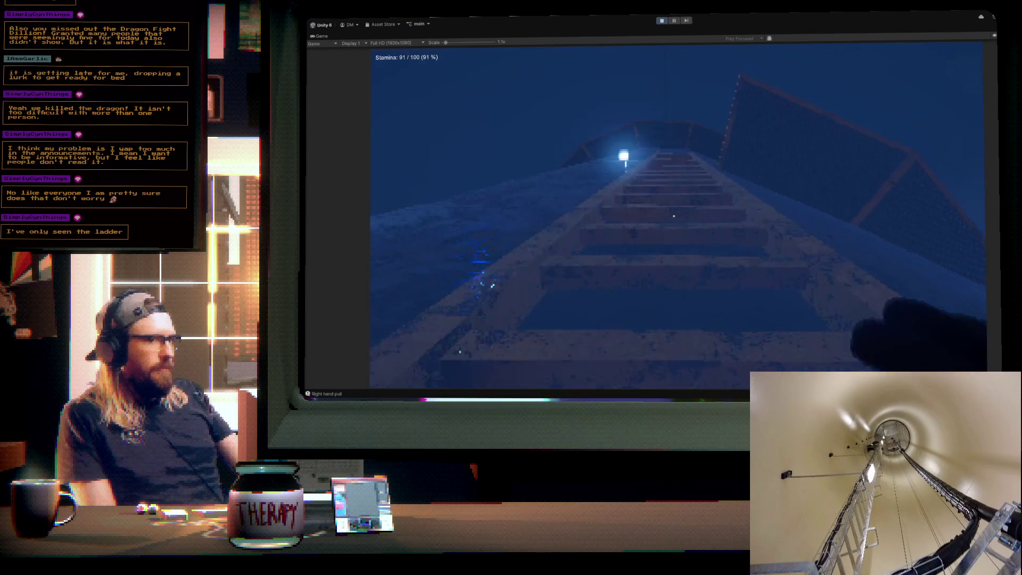
key(e)
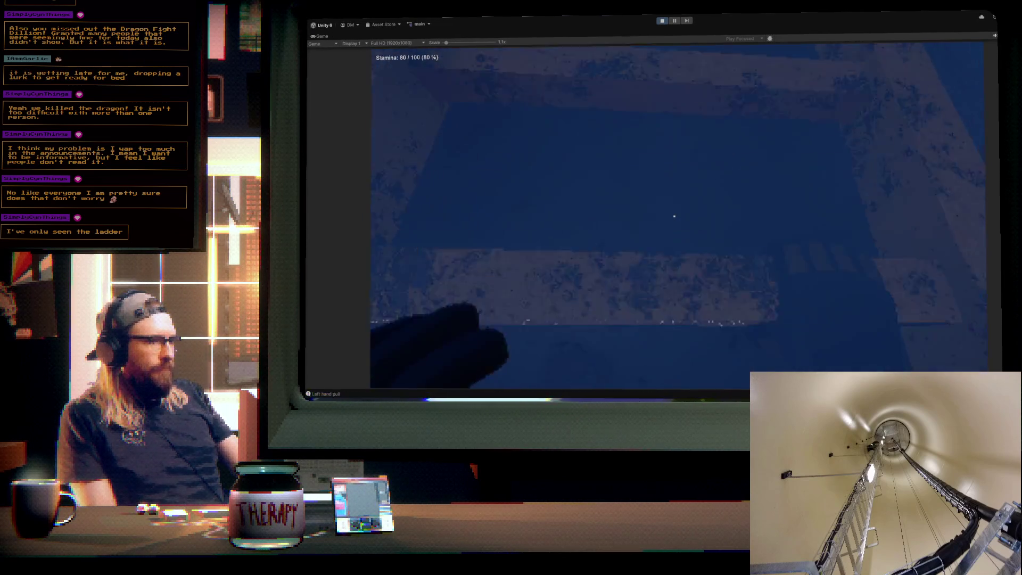
key(q)
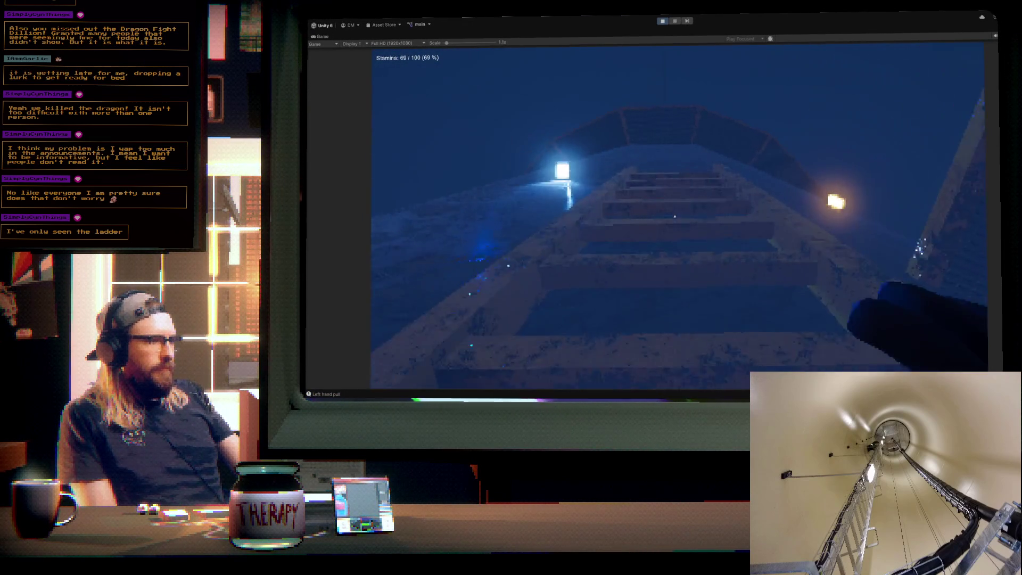
key(e)
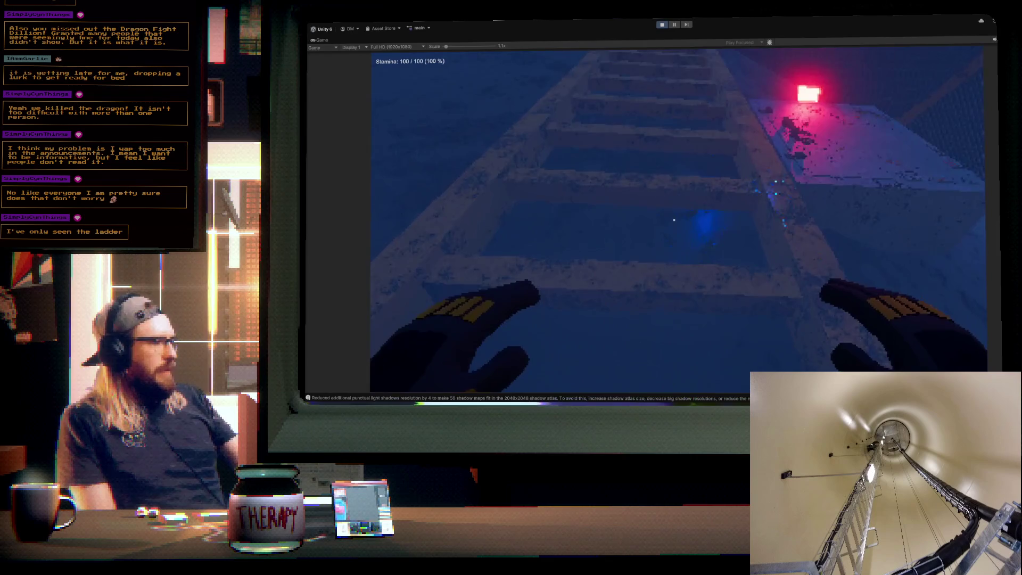
- Pull up the ladder onto the railed platform, then grab the ladder again
key(w)
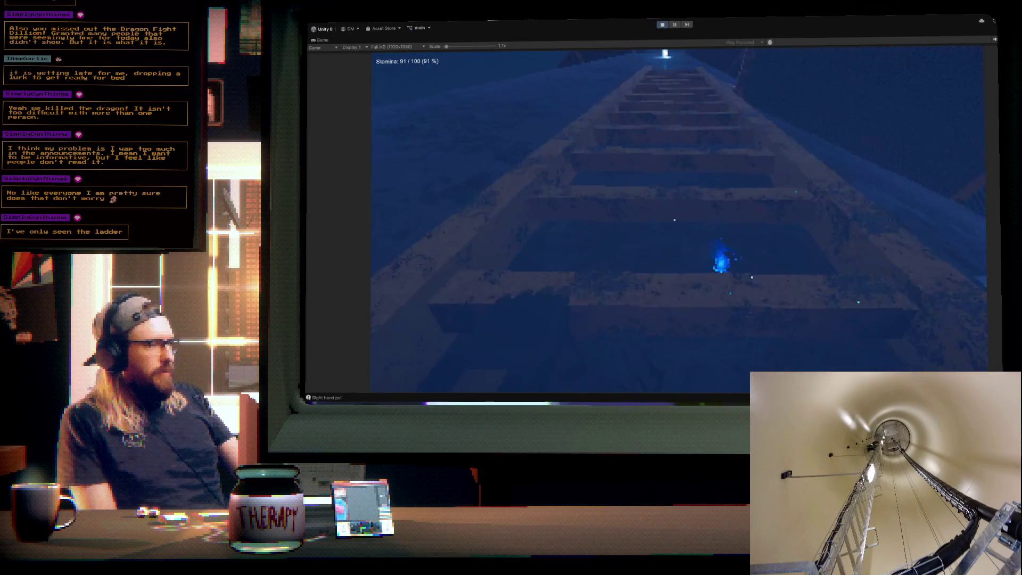
click(675, 219)
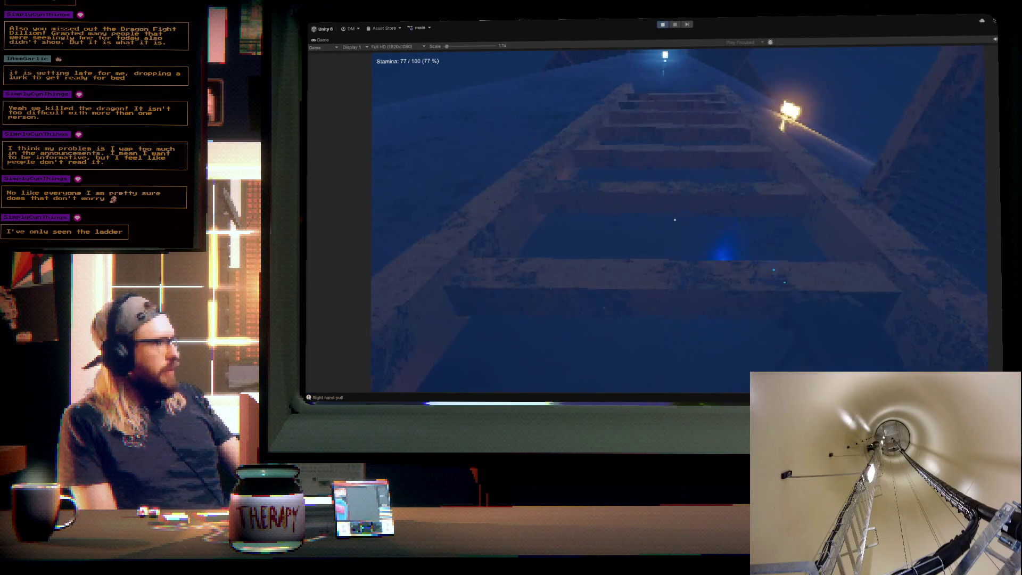
click(675, 220)
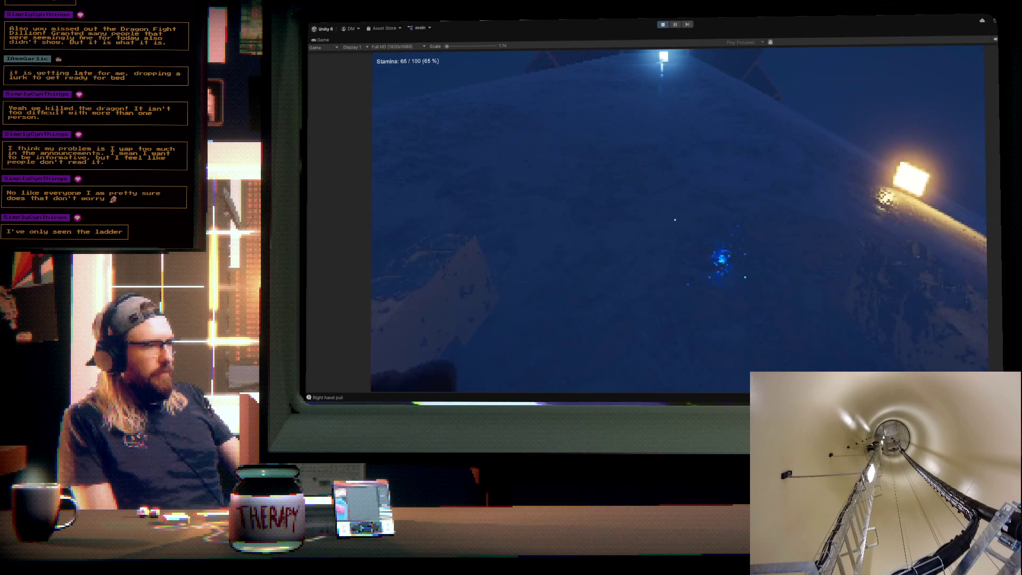
click(674, 220)
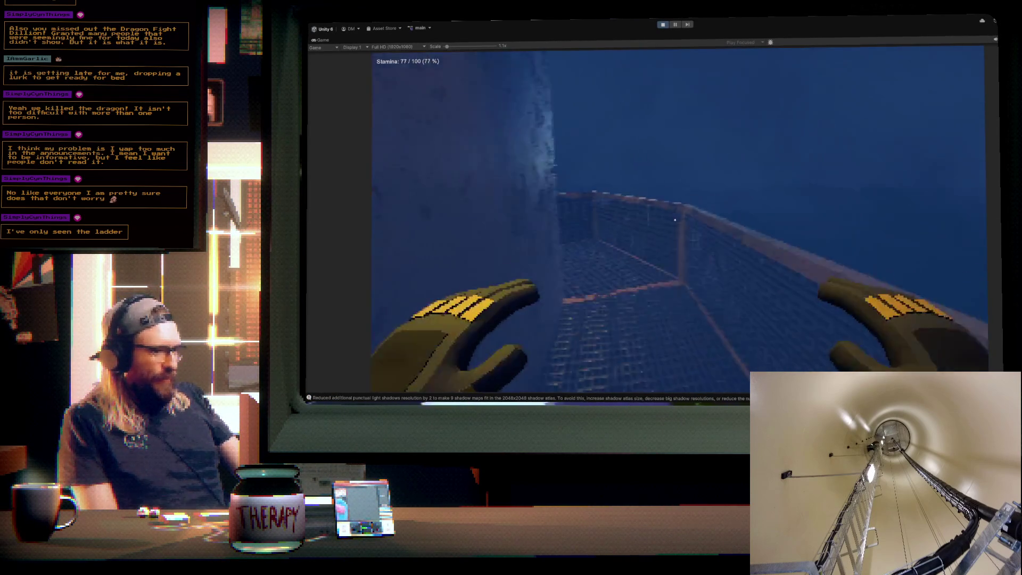
click(674, 219)
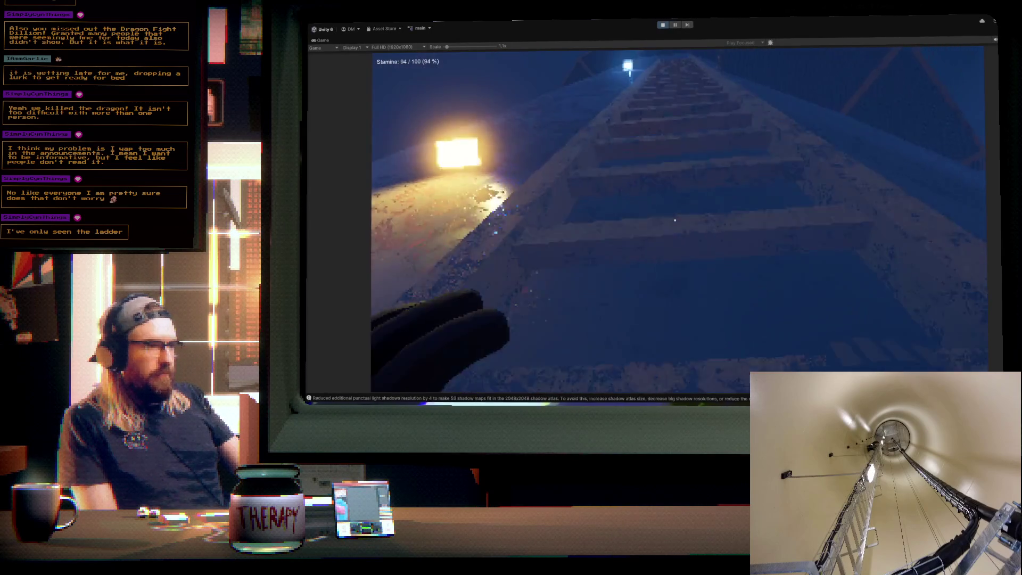
click(675, 220)
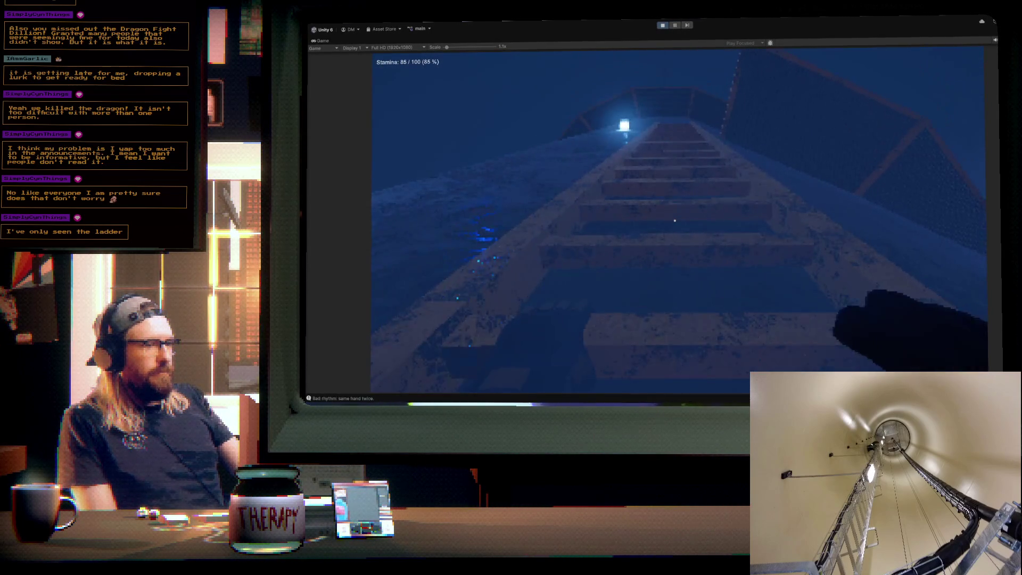
- Alternate right- and left-hand pulls, then jump off onto the grated platform
right_click(675, 219)
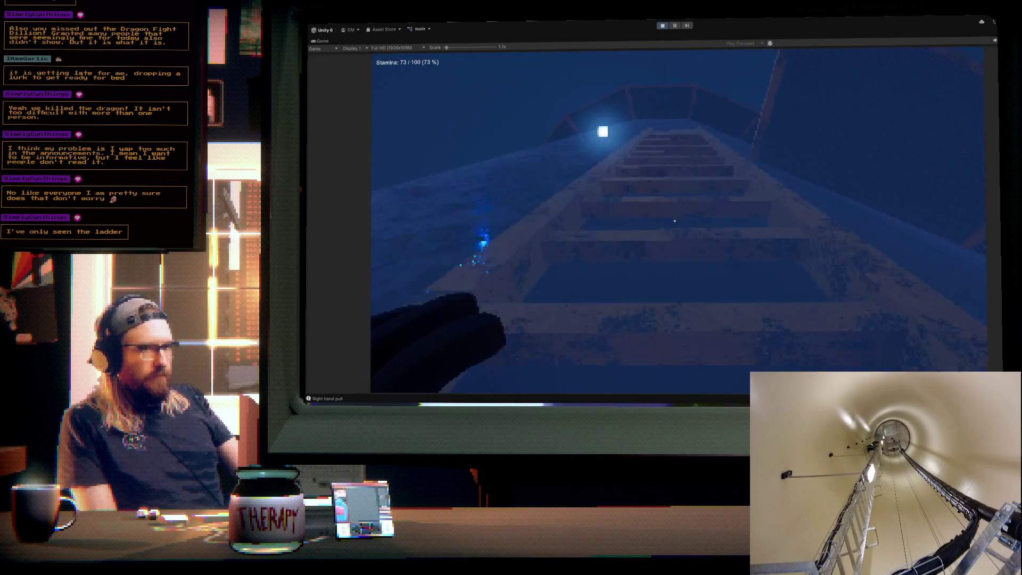
right_click(675, 221)
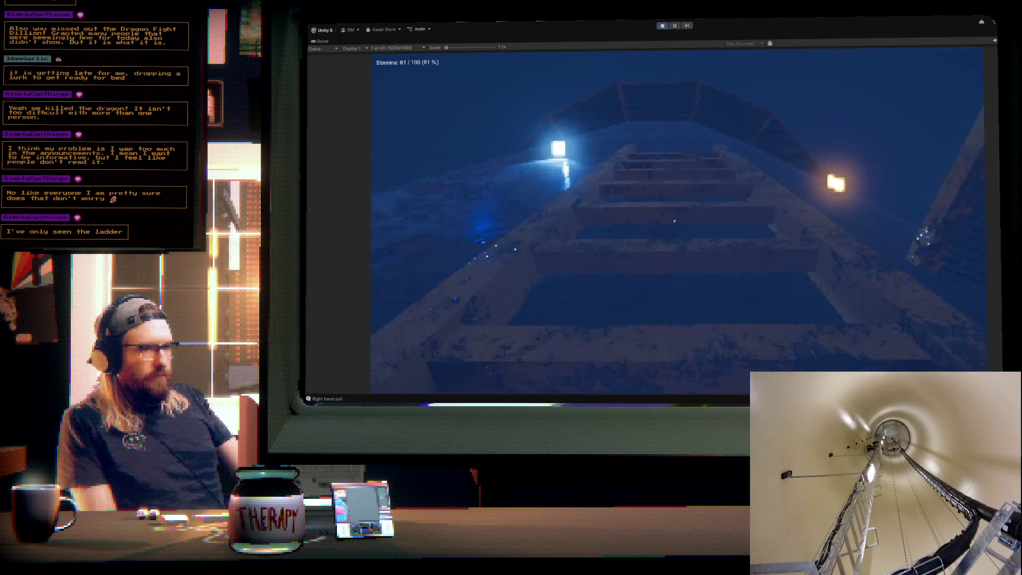
click(675, 220)
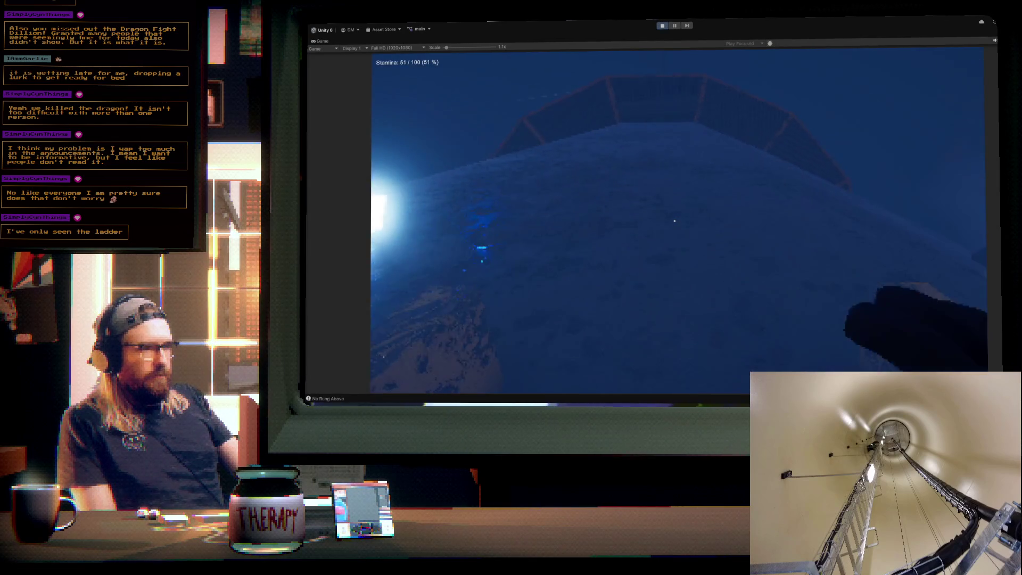
key(space)
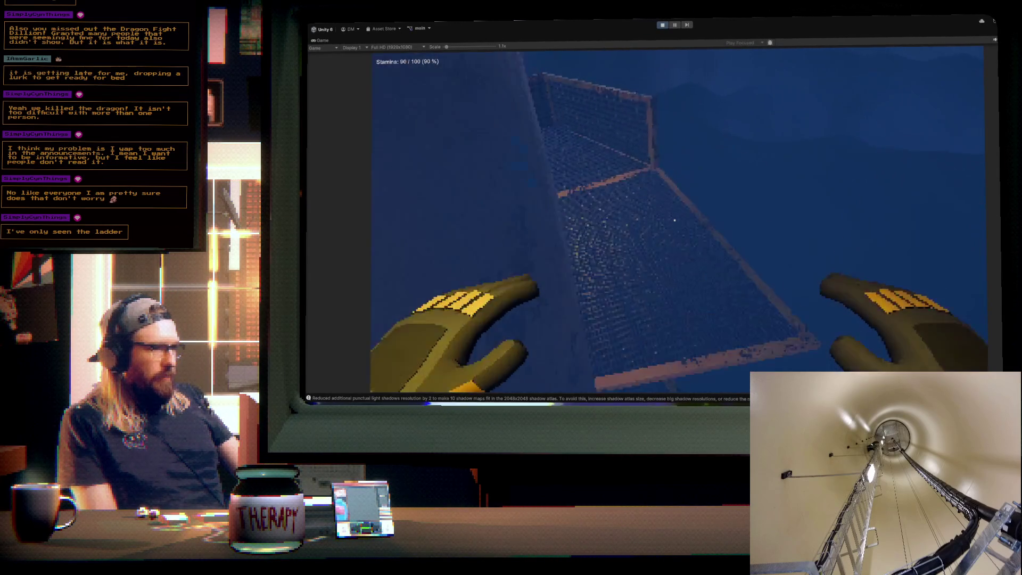
- Grab the next ladder and climb hand over hand, ending braced with both hands at 49/100 stamina
right_click(675, 220)
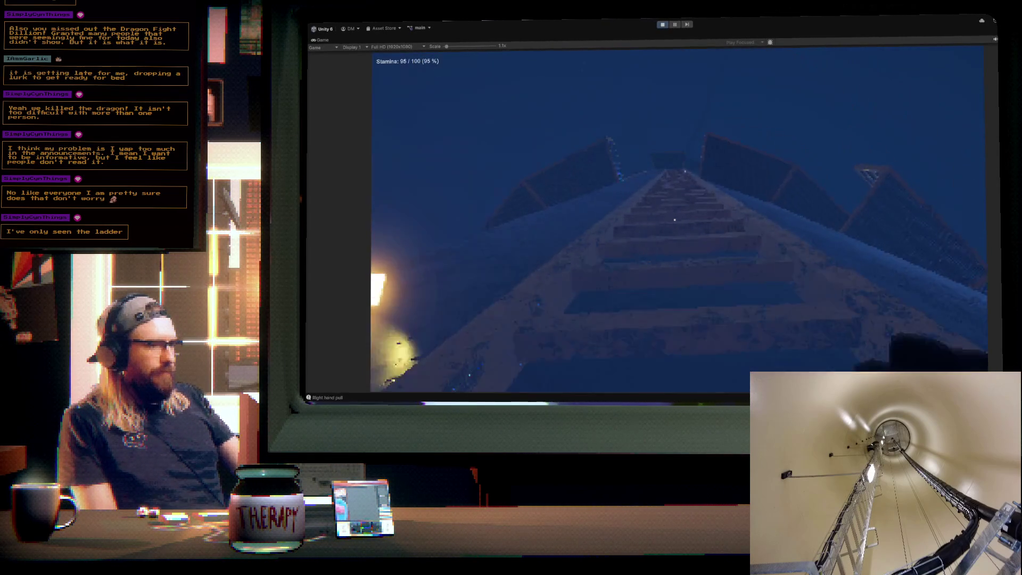
click(674, 219)
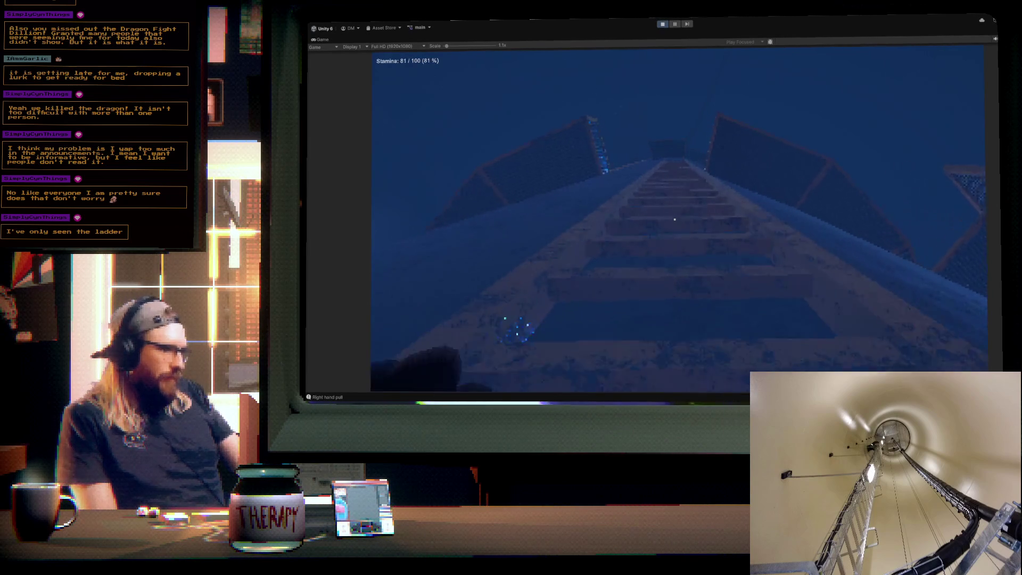
right_click(675, 219)
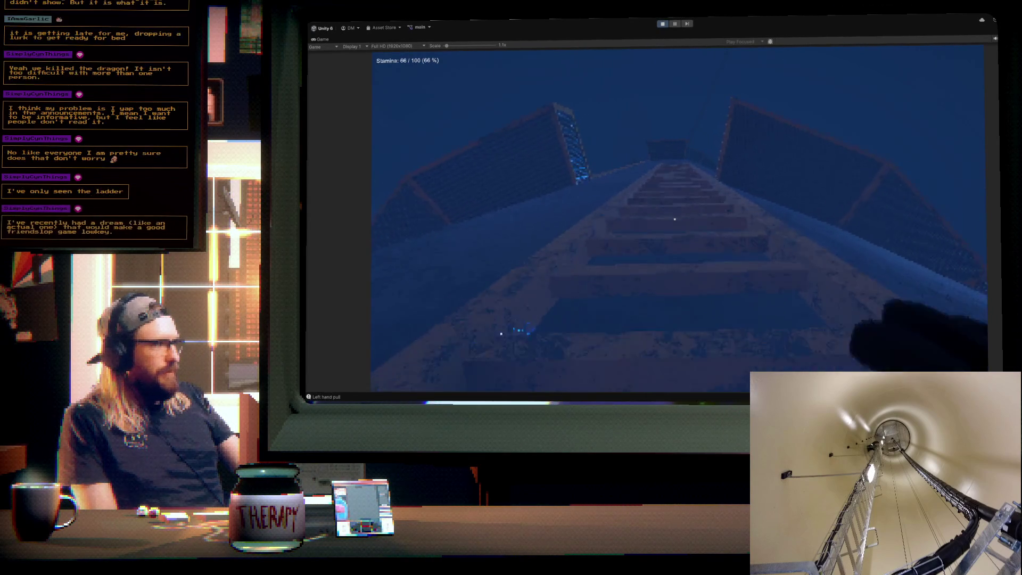
click(675, 219)
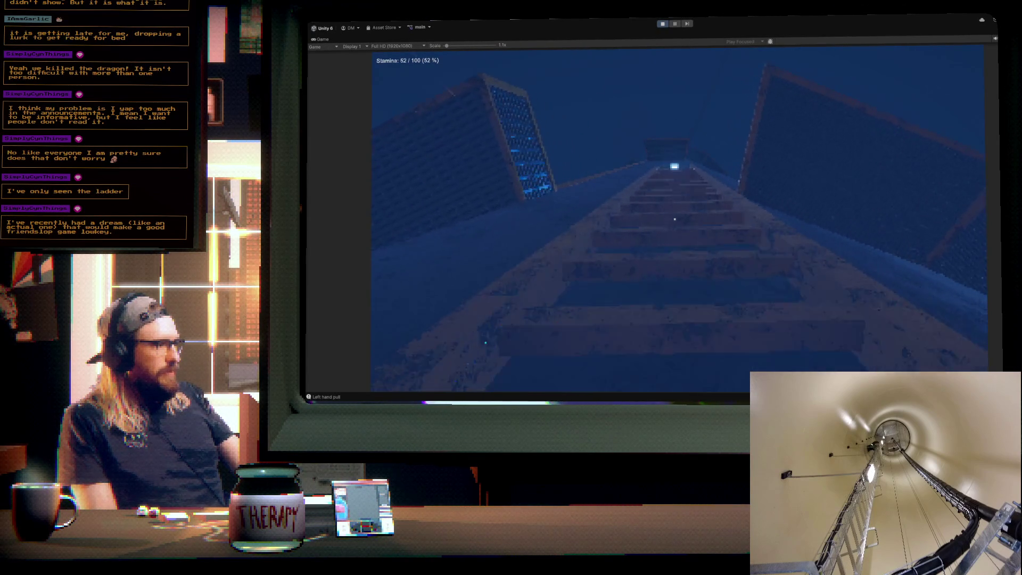
click(675, 219)
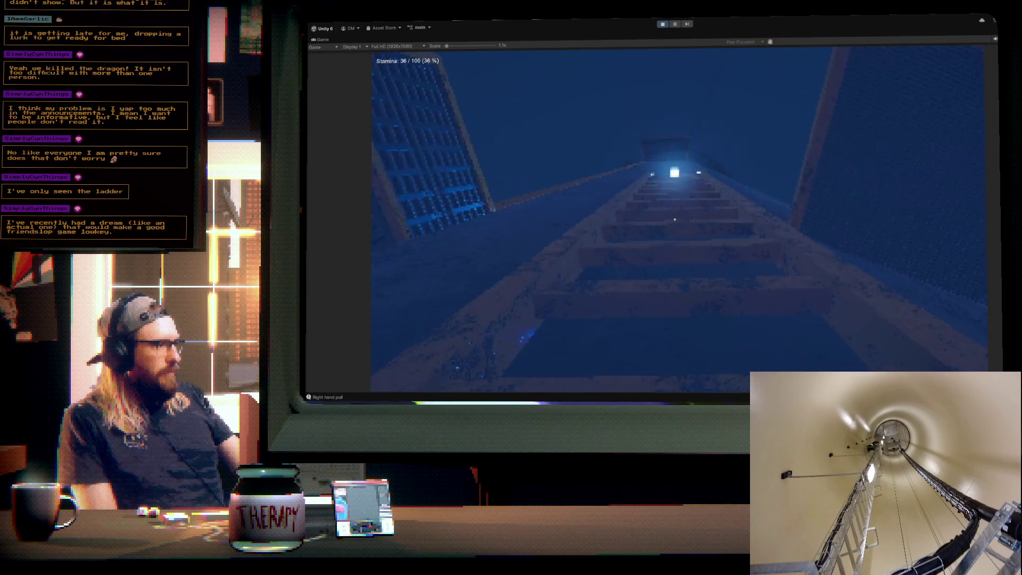
click(675, 220)
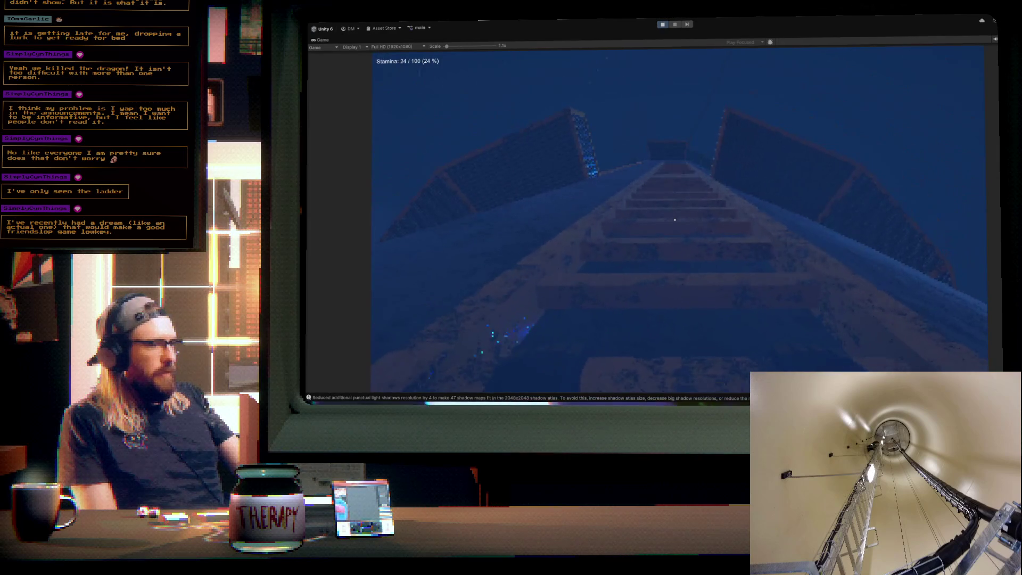
click(675, 219)
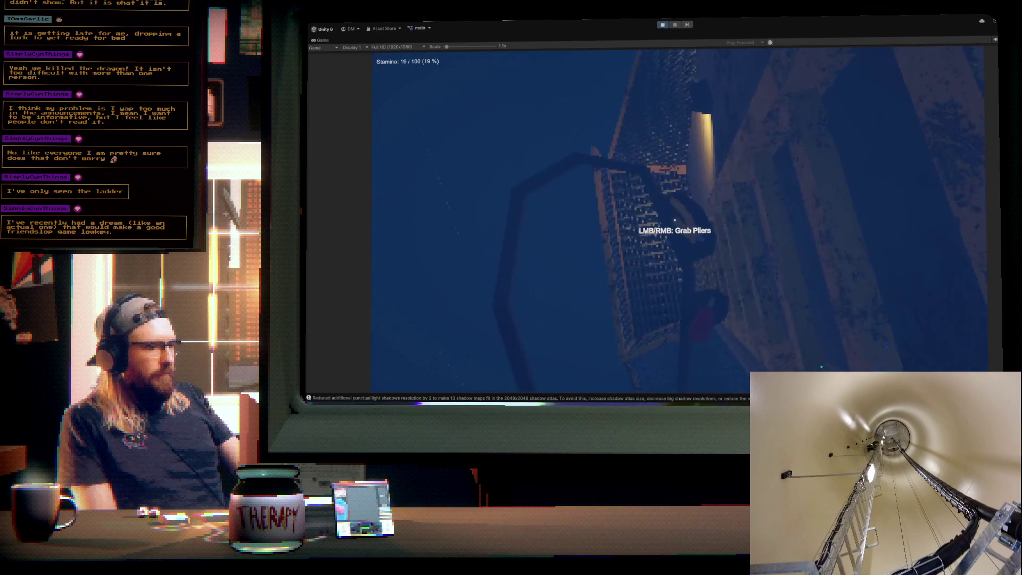
click(675, 219)
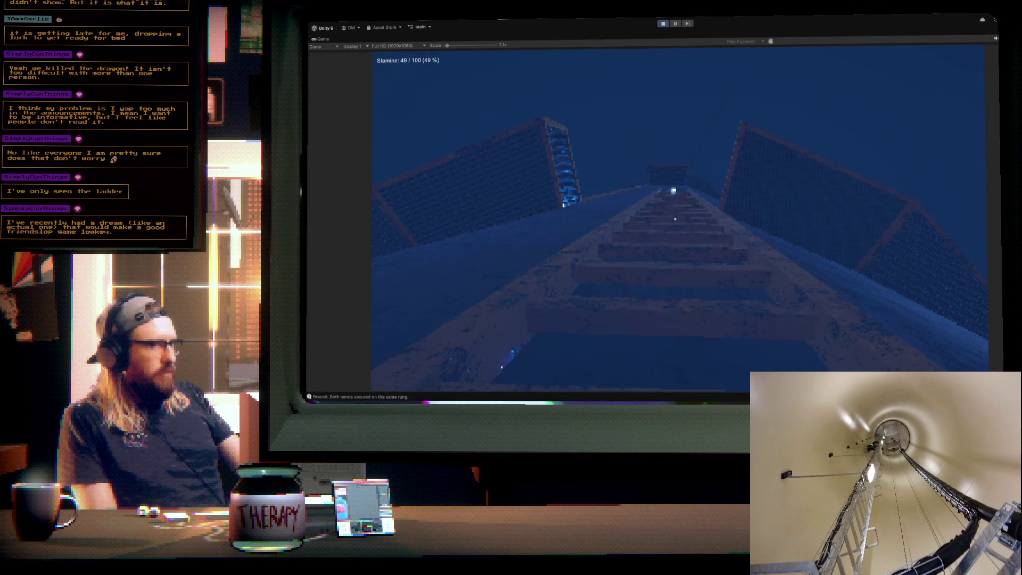
- Climb the last four rungs and step off onto the caged platform as stamina refills to 100/100
key(w)
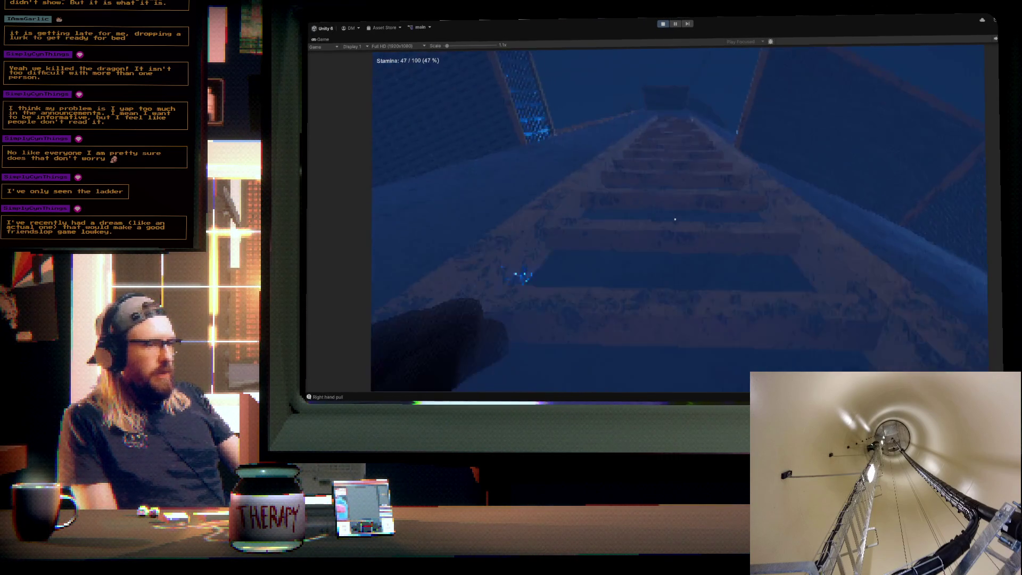
key(w)
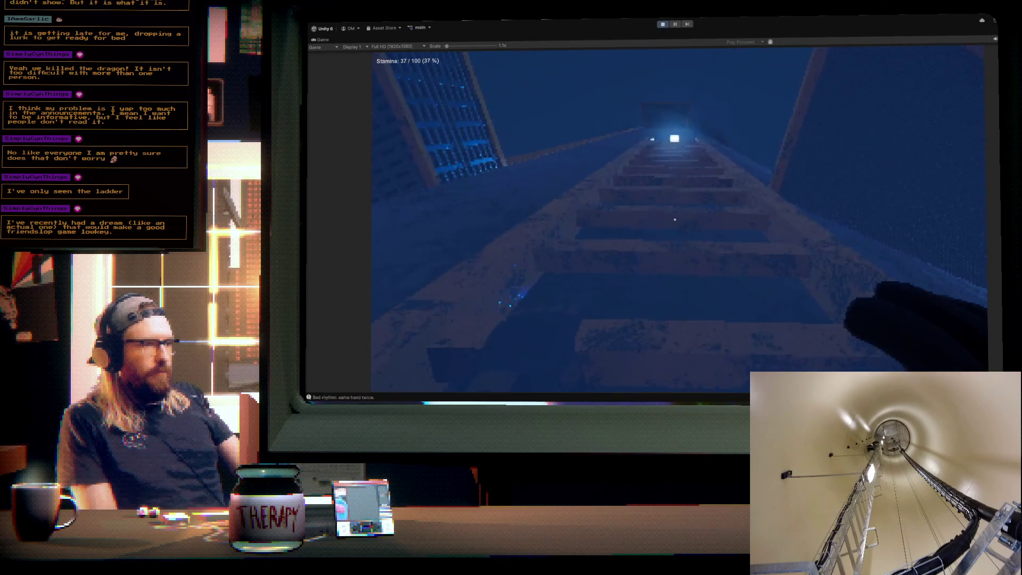
key(w)
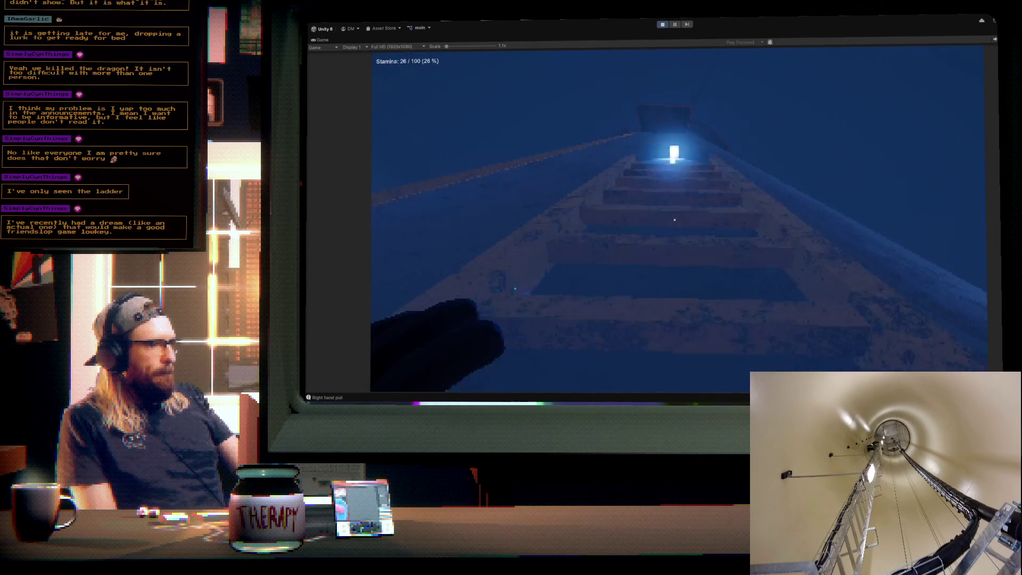
key(w)
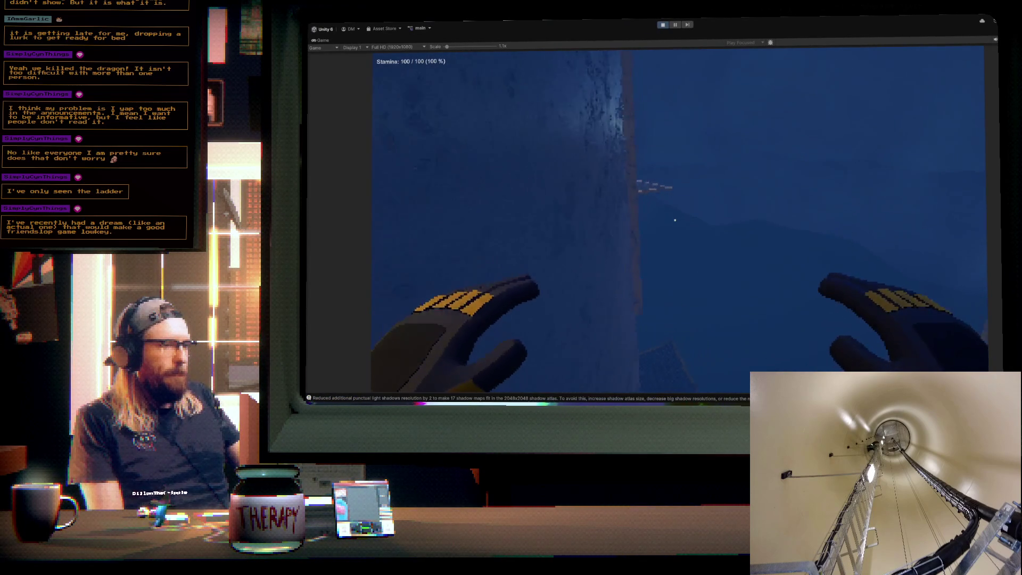
- Grab the ladder, pull up with right then left hand, and jump off it
right_click(675, 220)
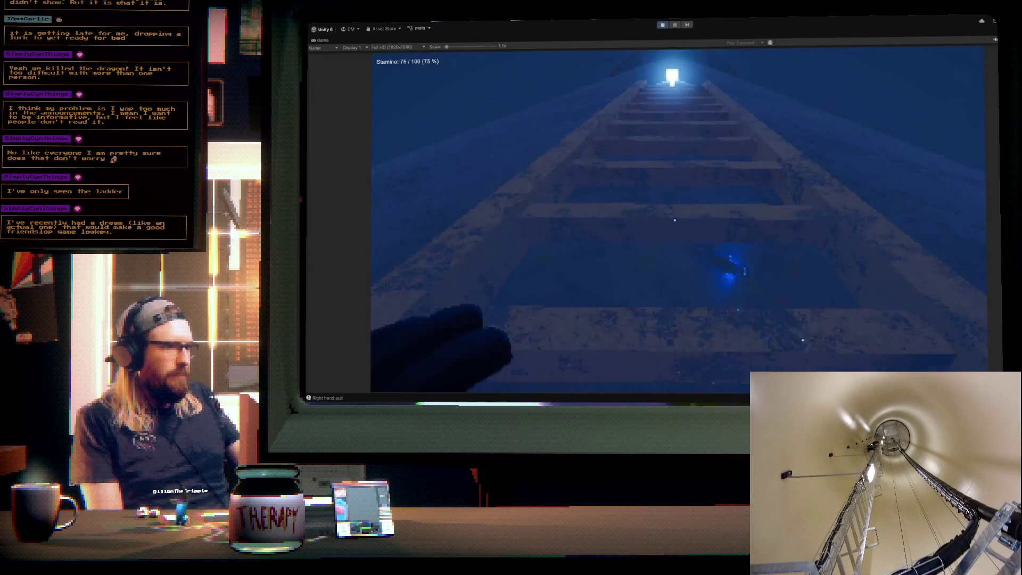
click(674, 220)
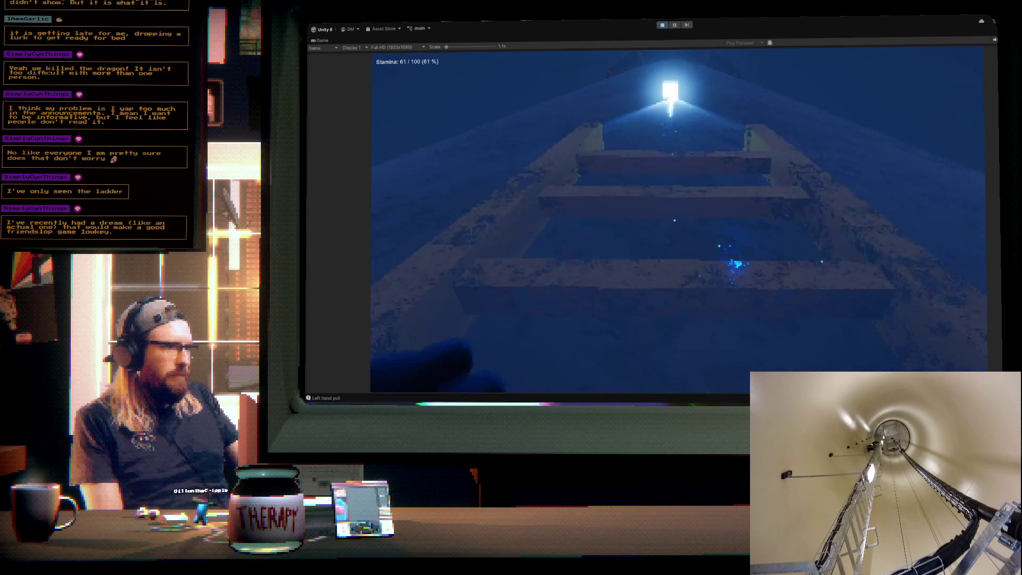
key(space)
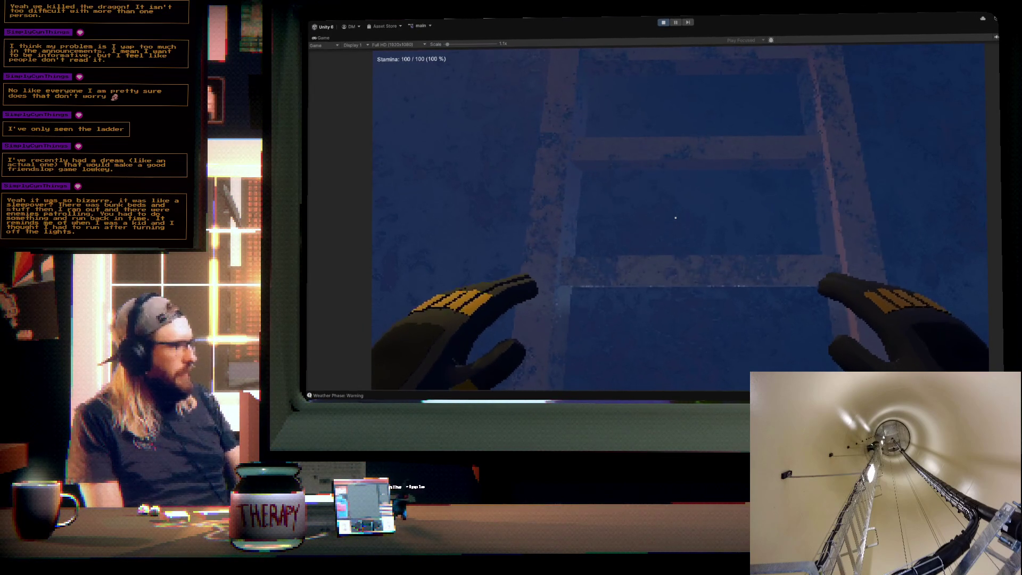
- Walk across the grating, drop off its ledge, climb the short ladder, and face the long tower ladder
key(w)
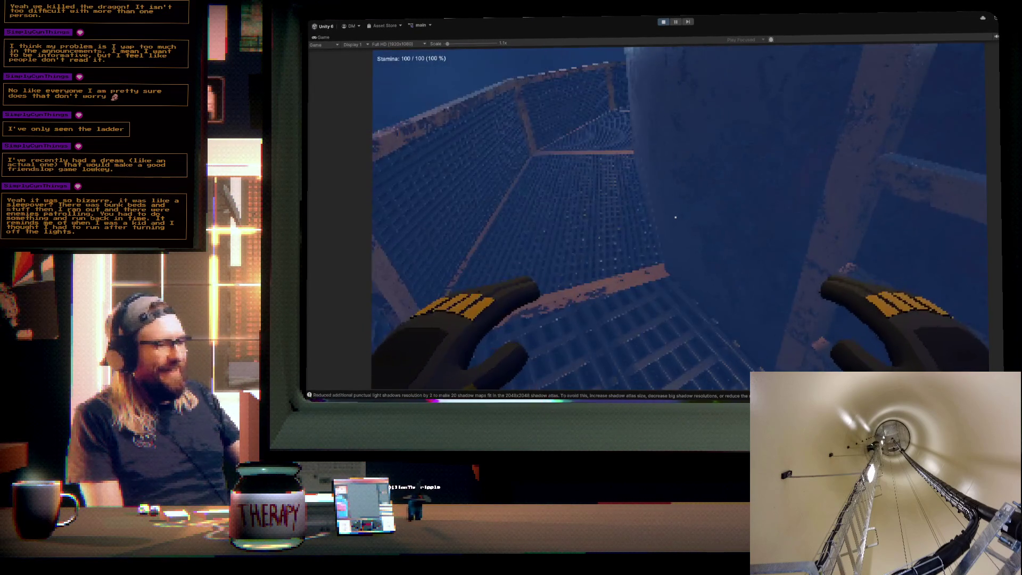
key(w)
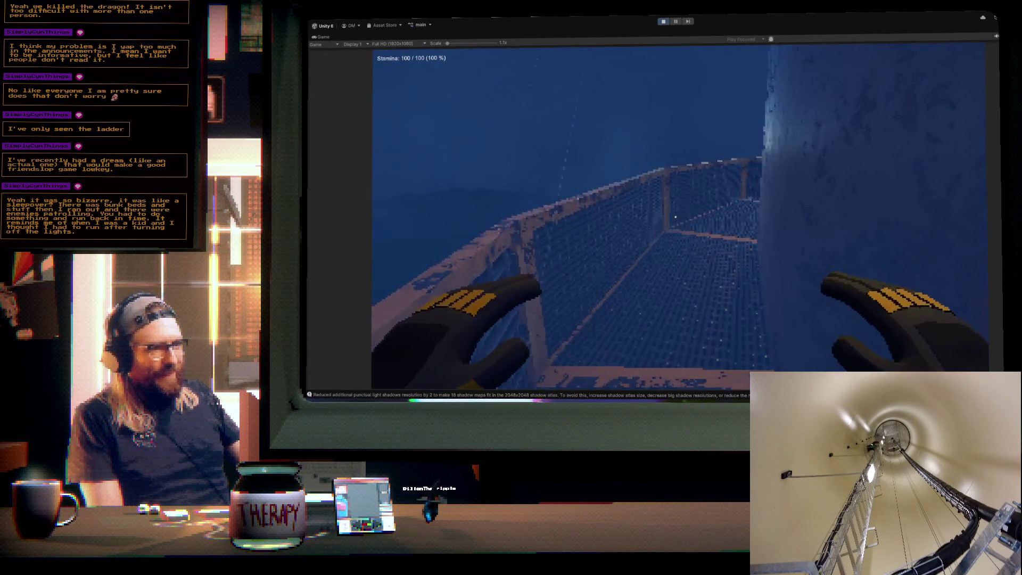
key(w)
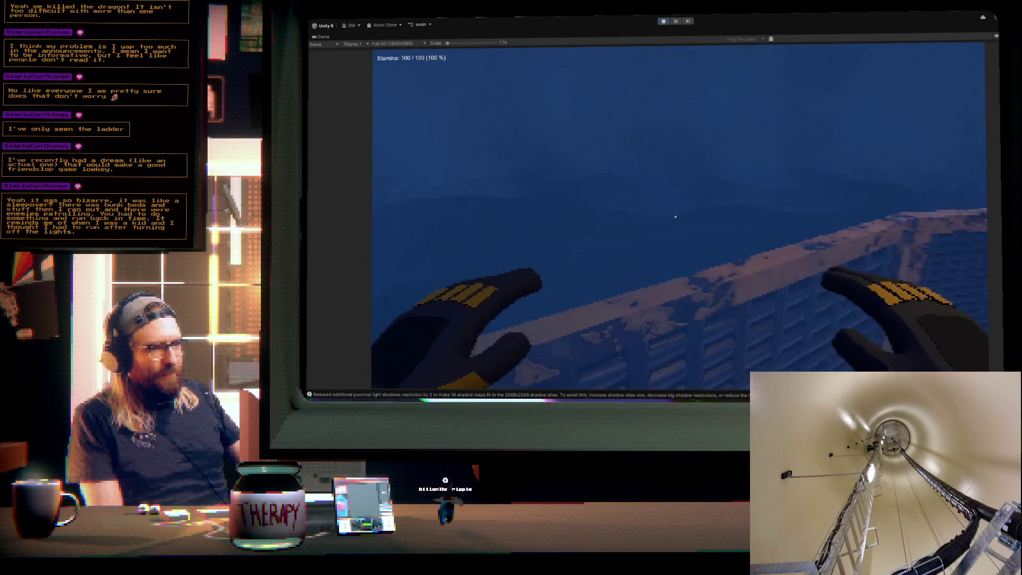
key(w)
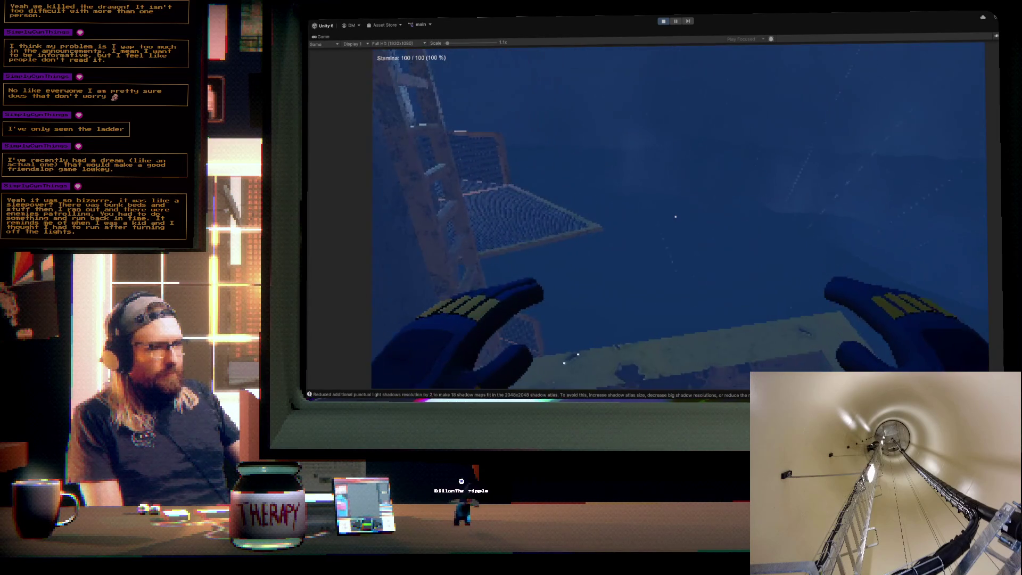
key(w)
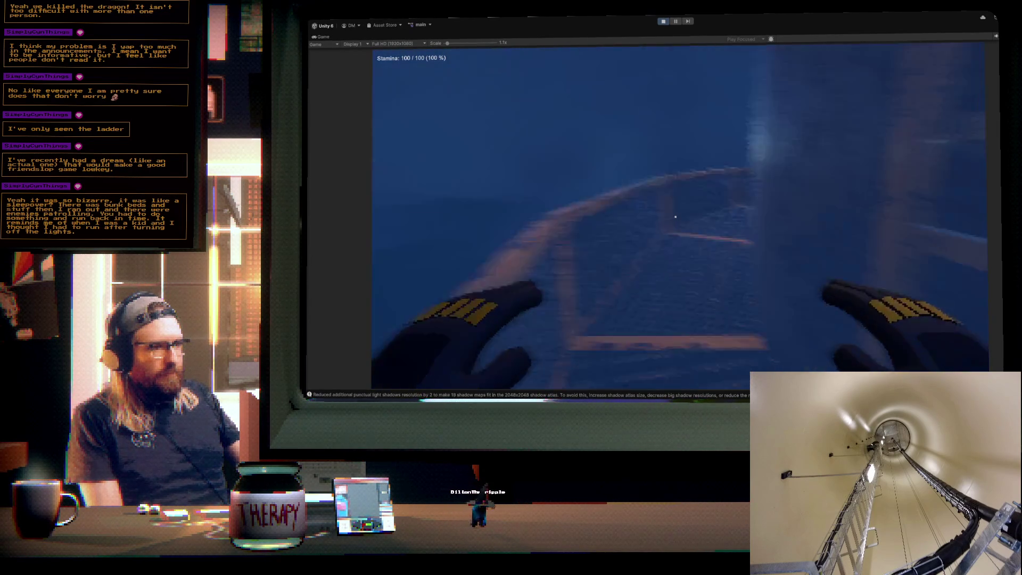
key(w)
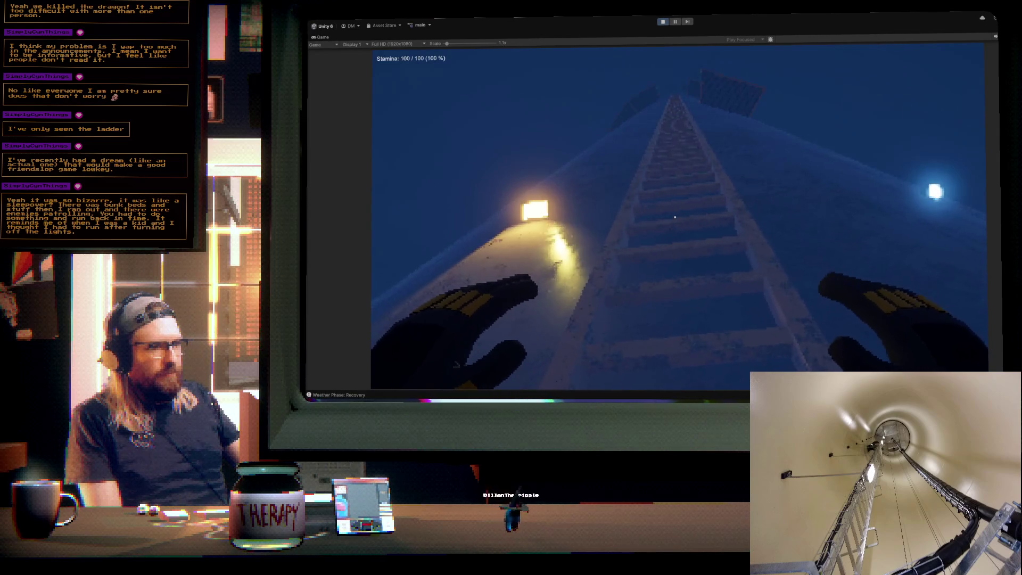
- Walk up to the long tower ladder, grab it, and make the first left-hand pull
key(w)
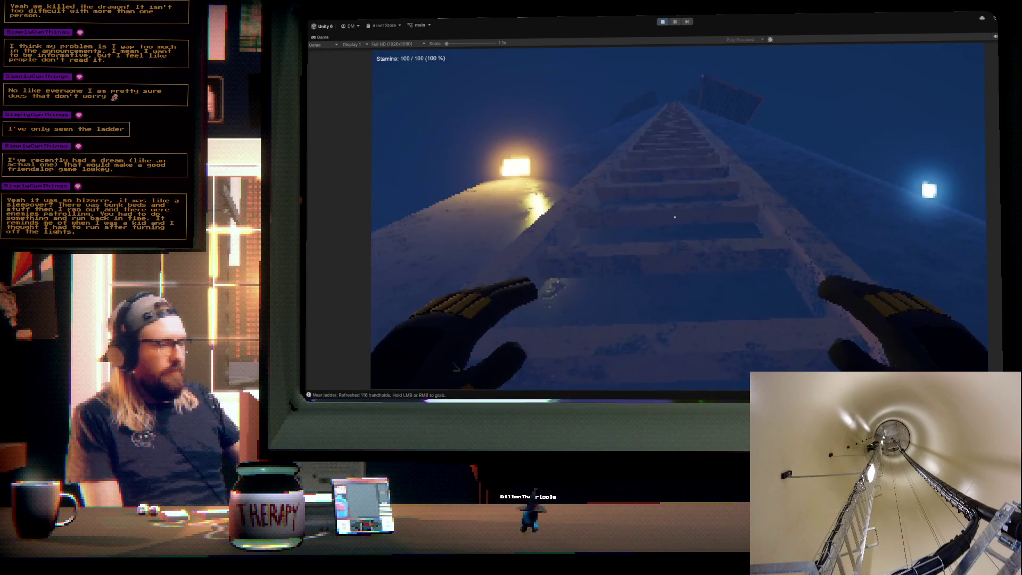
key(w)
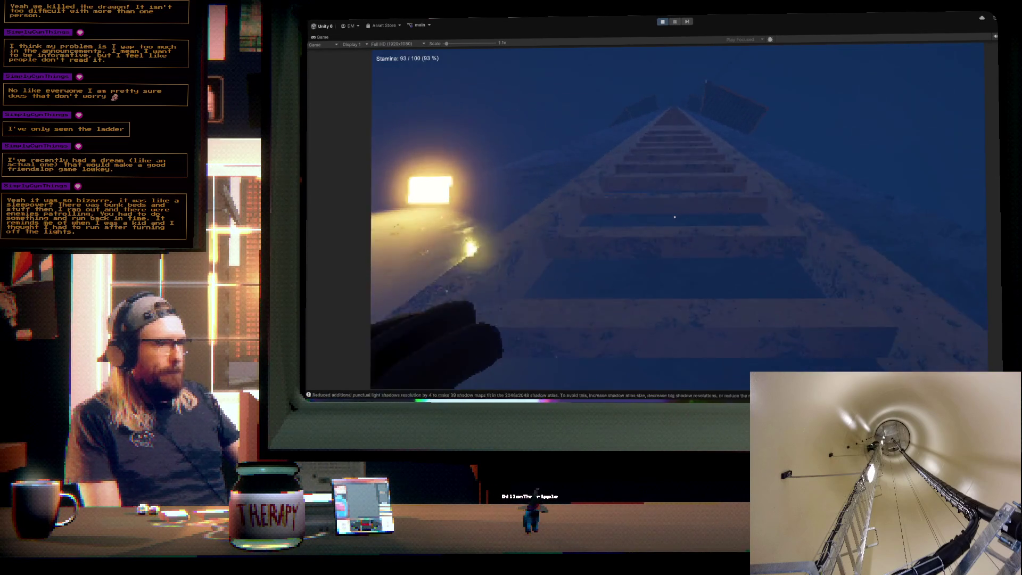
click(675, 217)
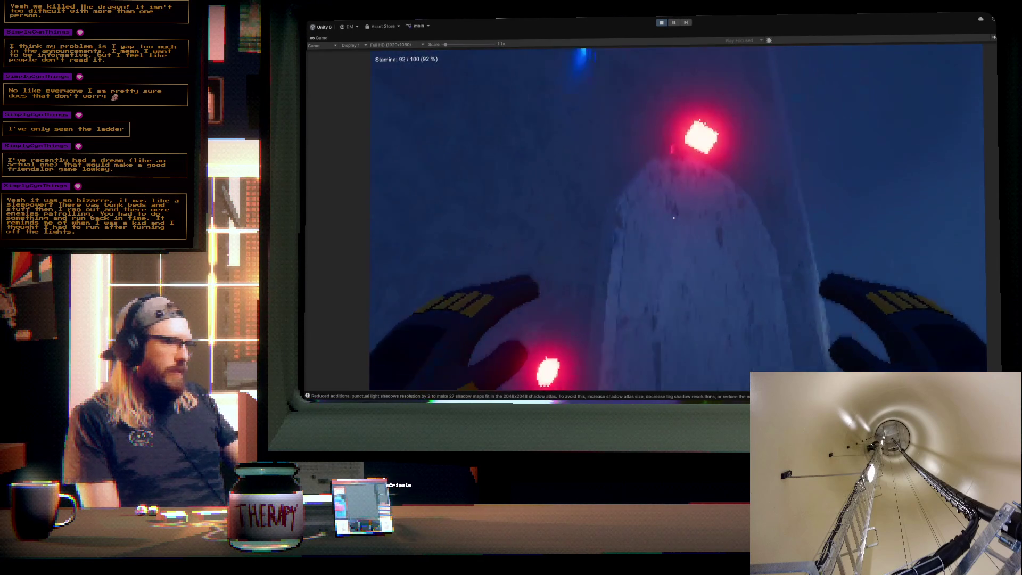
- Try opening the wall hatch and then the latched door with the interact key
key(e)
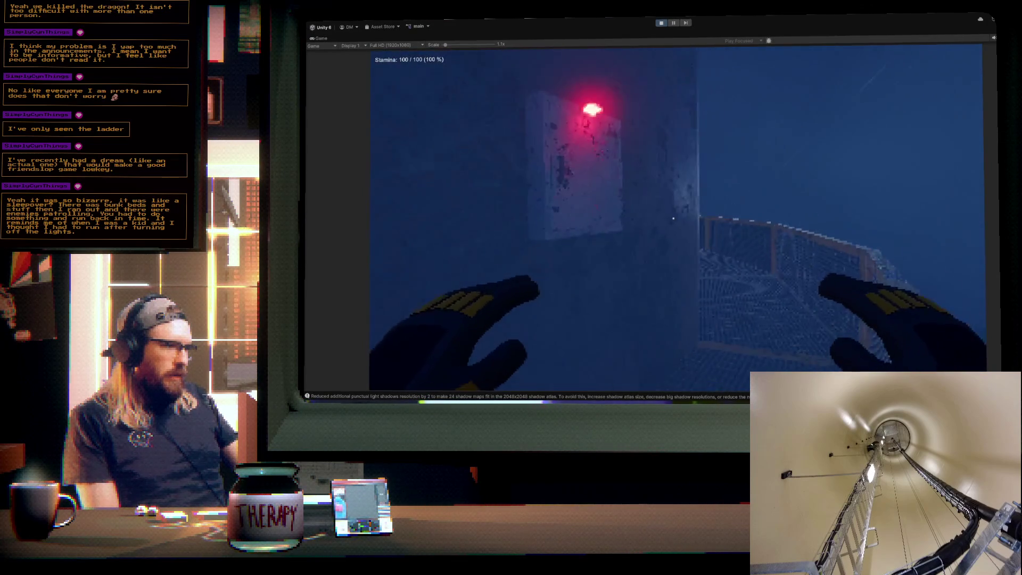
key(e)
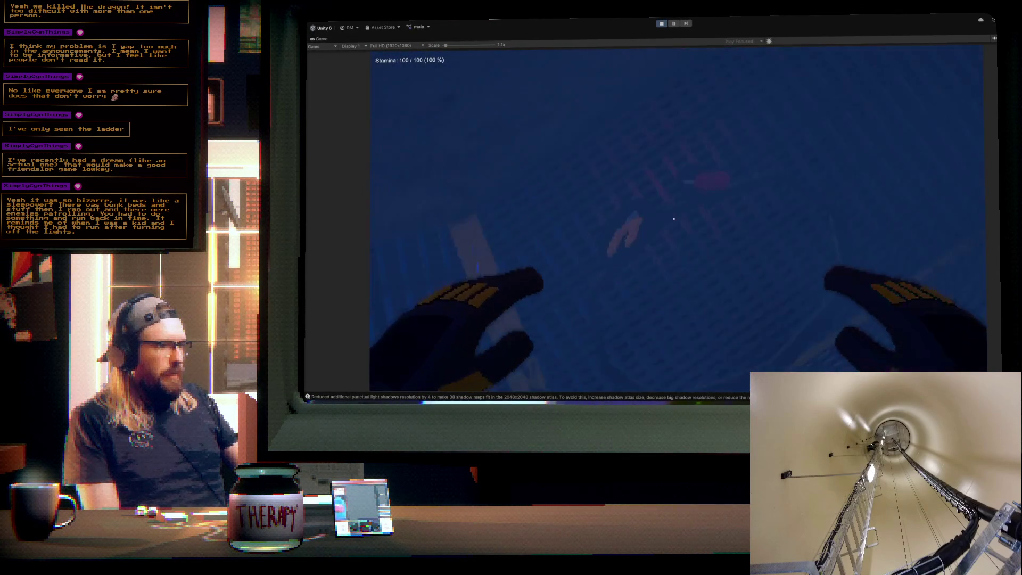
key(e)
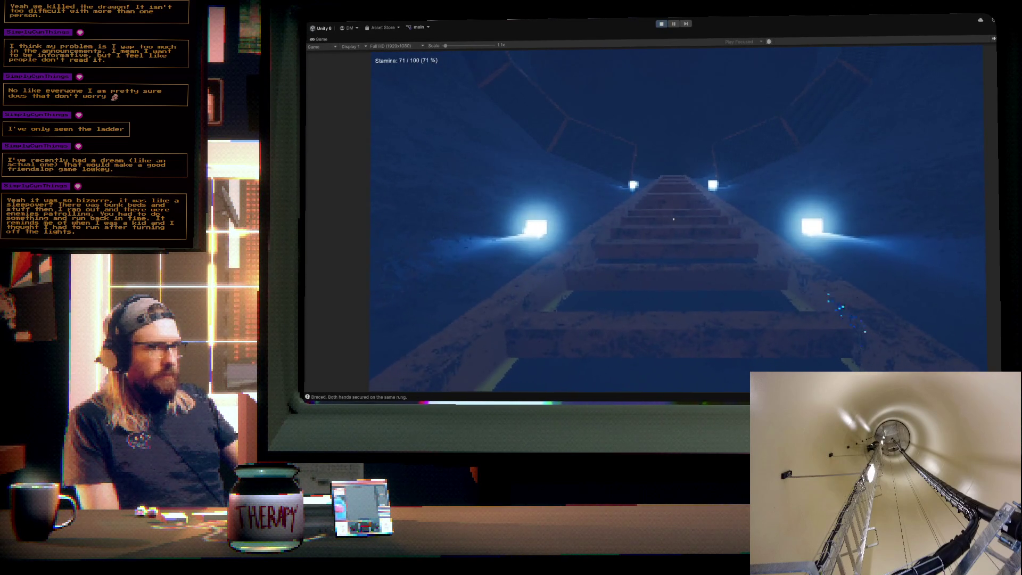
- Pull up the ladder past the pairs of wall lights to reach the red-lit door
click(673, 219)
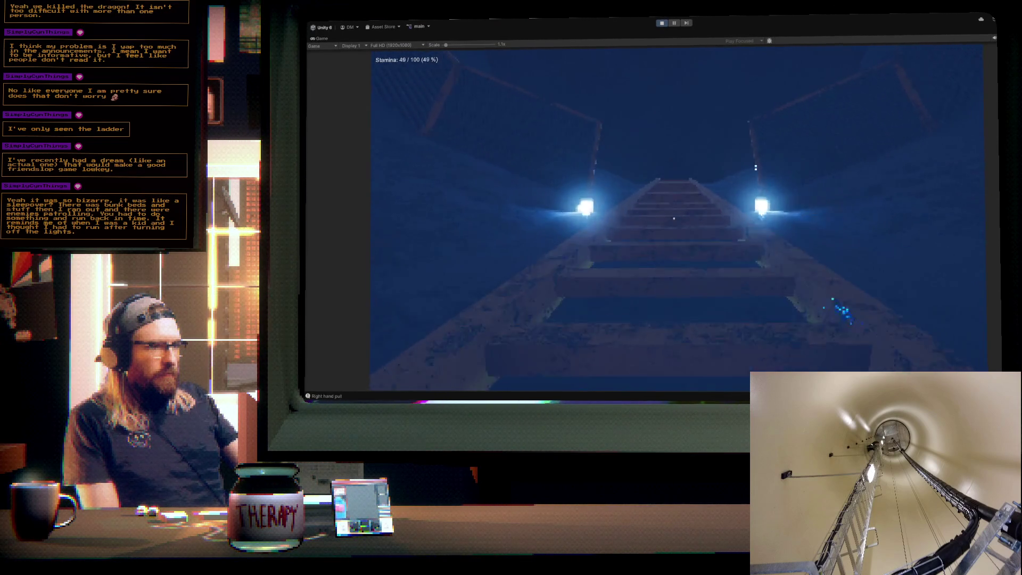
click(674, 218)
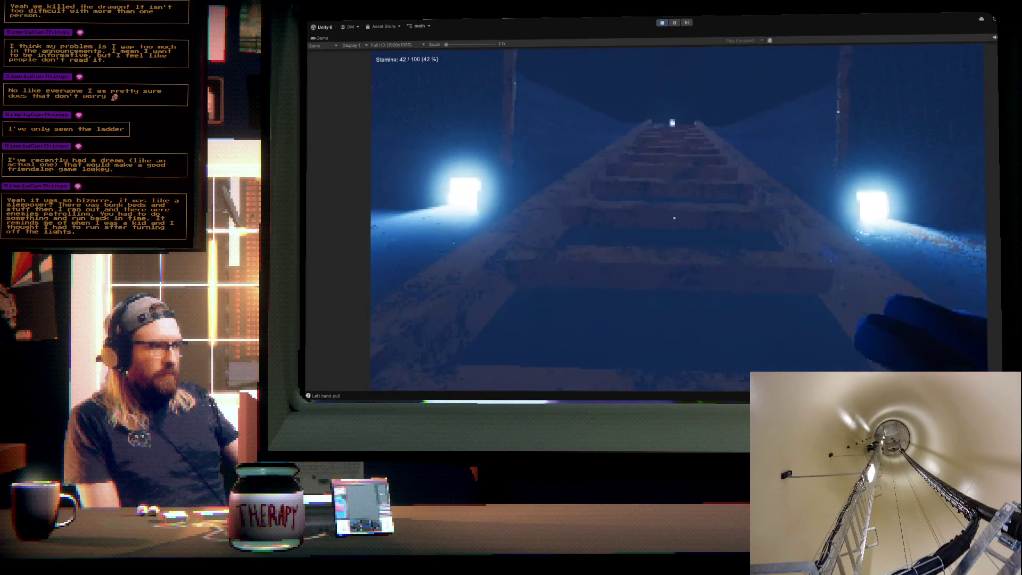
click(674, 218)
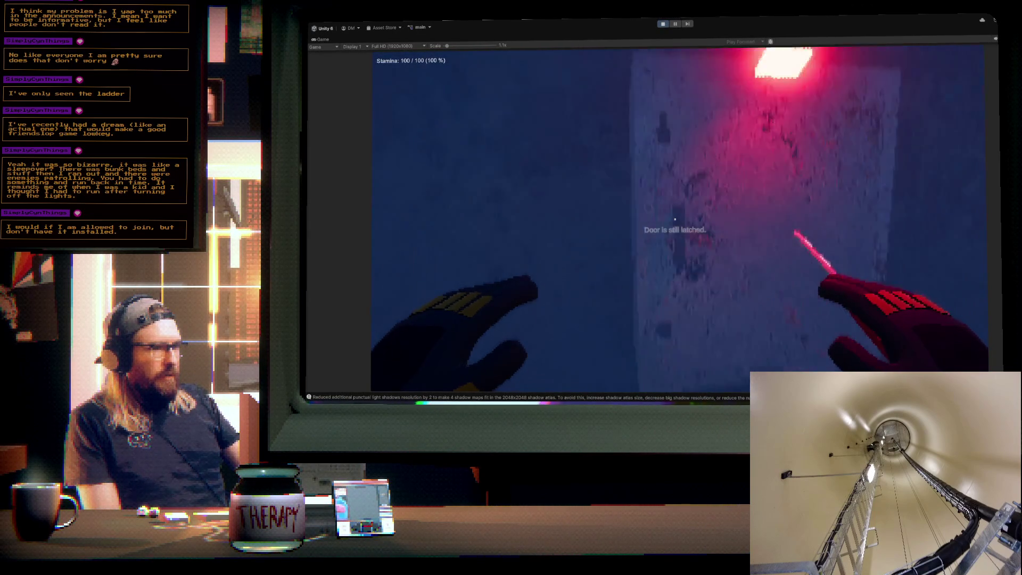
- Open the wall panel, switch off the tower power, close the hatch, and release game control with Esc
key(e)
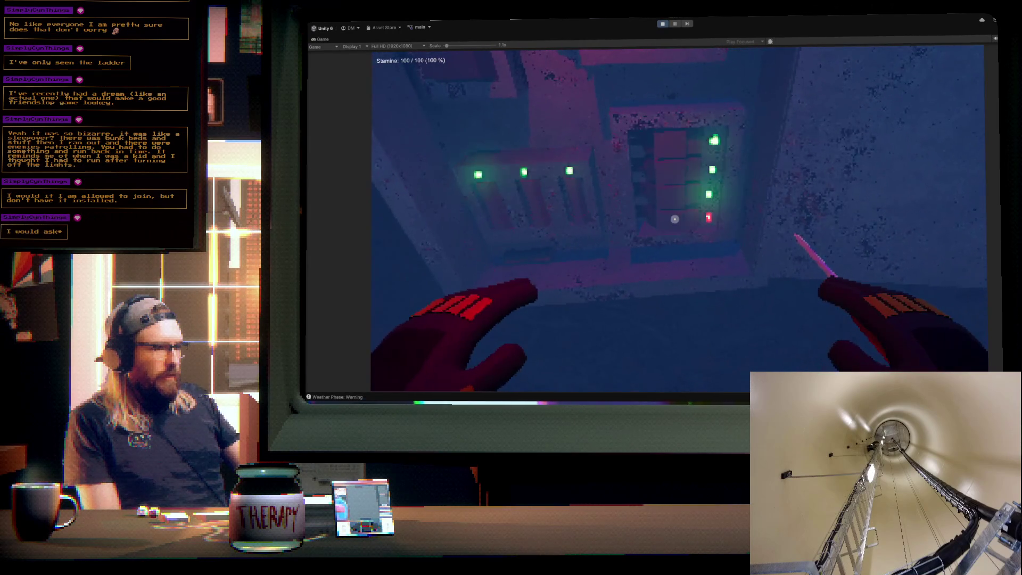
click(674, 218)
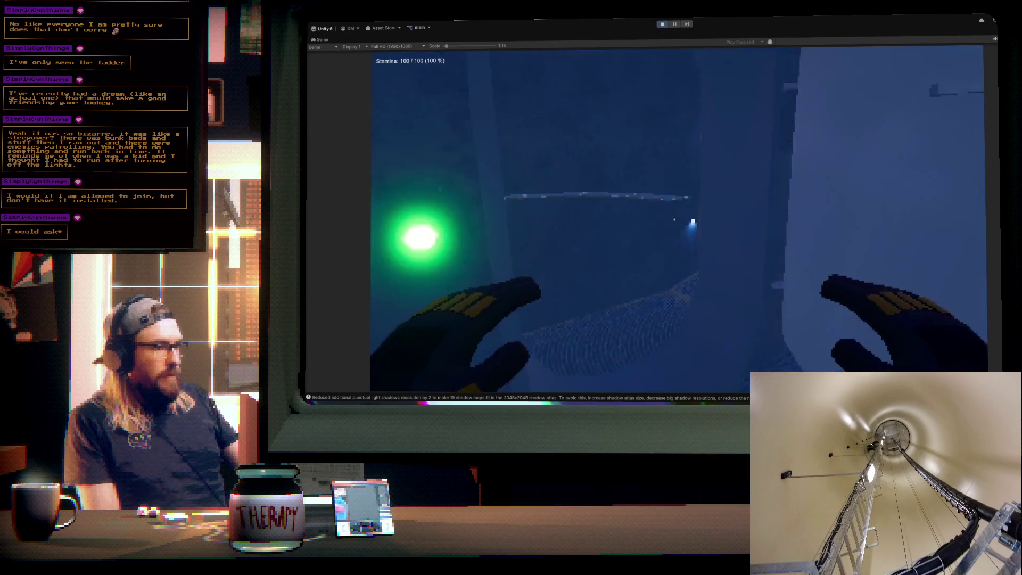
key(e)
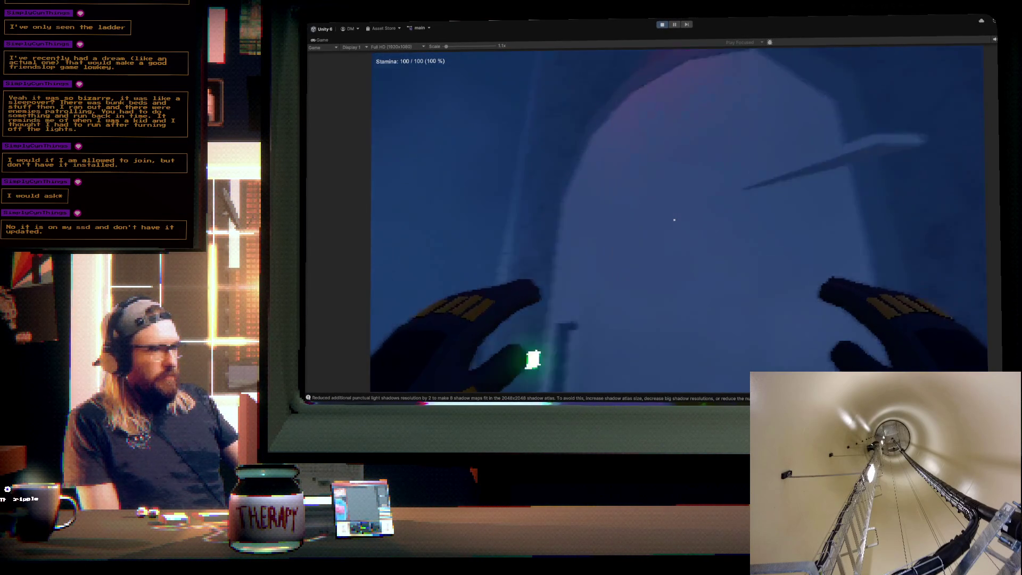
key(Escape)
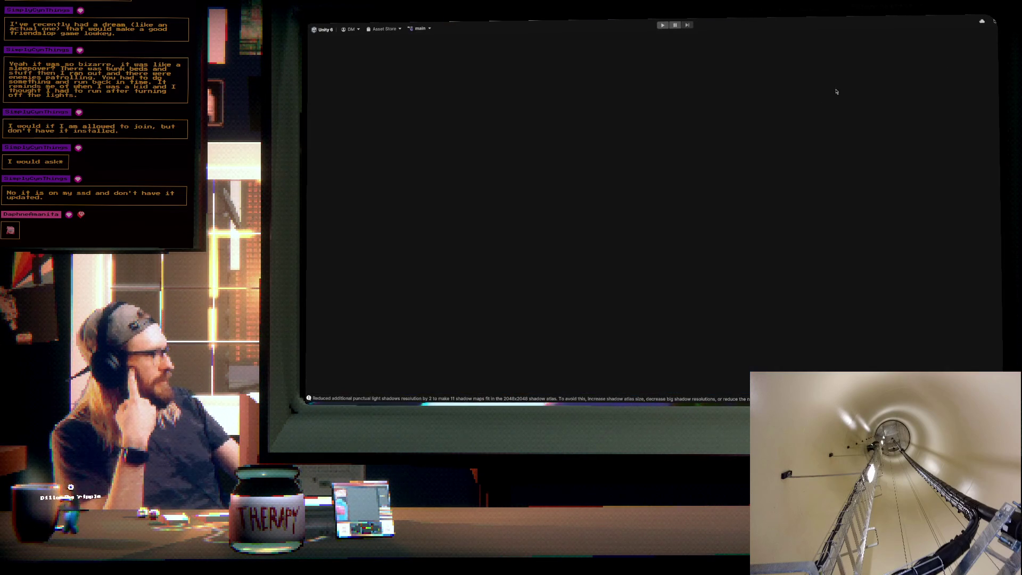
- Apply the Mat_SpeckledRust material from the Materials folder to the tower door
mouse_move(625, 152)
mouse_down()
mouse_move(653, 159)
mouse_move(664, 96)
mouse_up()
key(f)
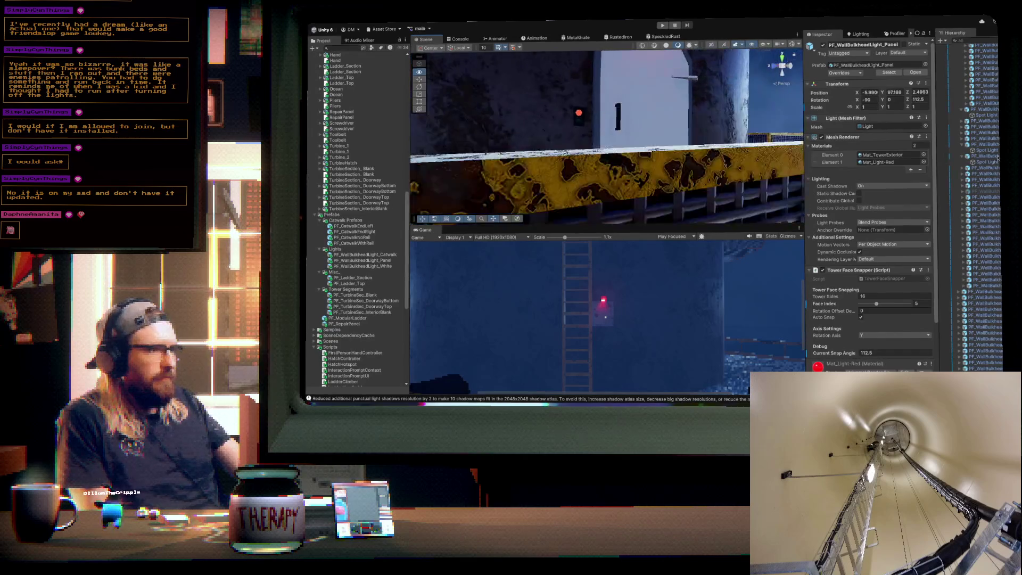
scroll(385, 149, up, 8)
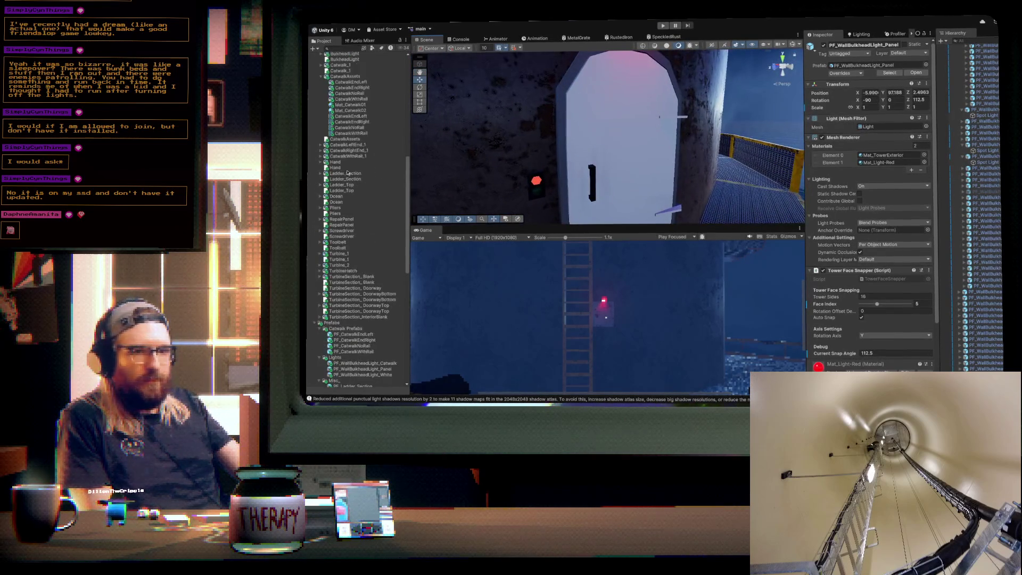
click(315, 113)
scroll(347, 128, up, 4)
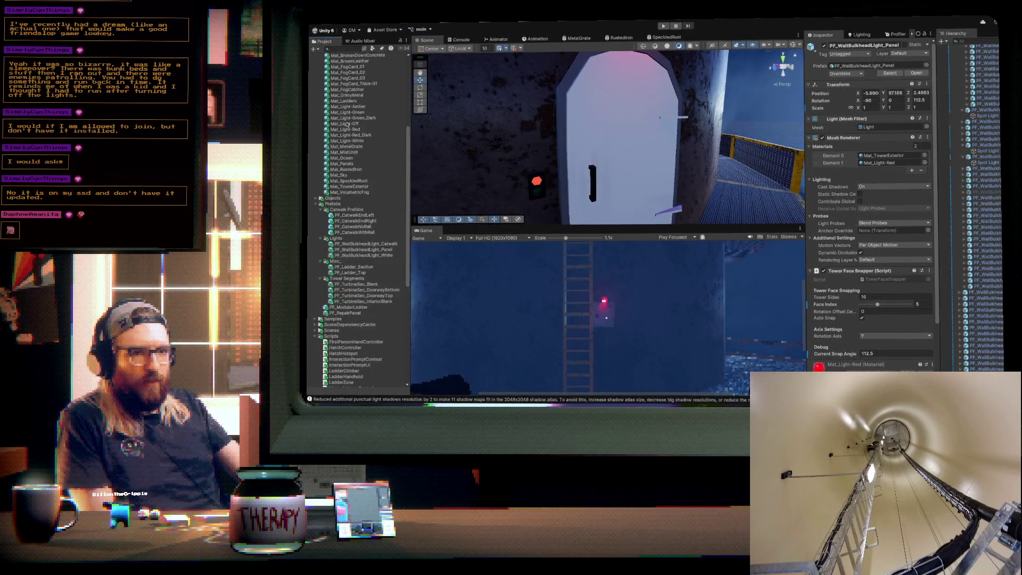
scroll(347, 163, up, 2)
drag(363, 226, 642, 133)
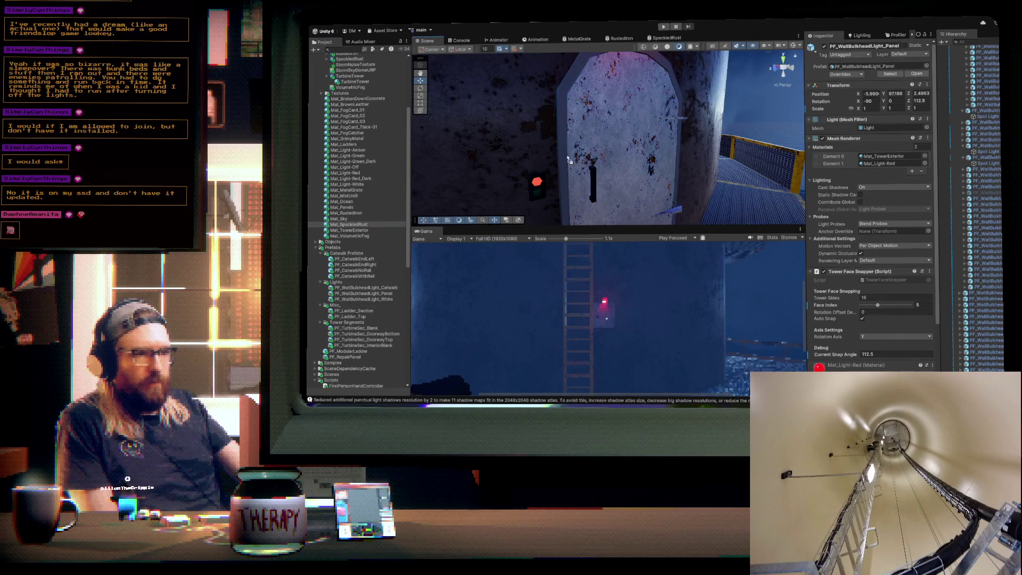
- Orbit around the door until the catwalk is visible and the tower is centred
drag(718, 160, 725, 143)
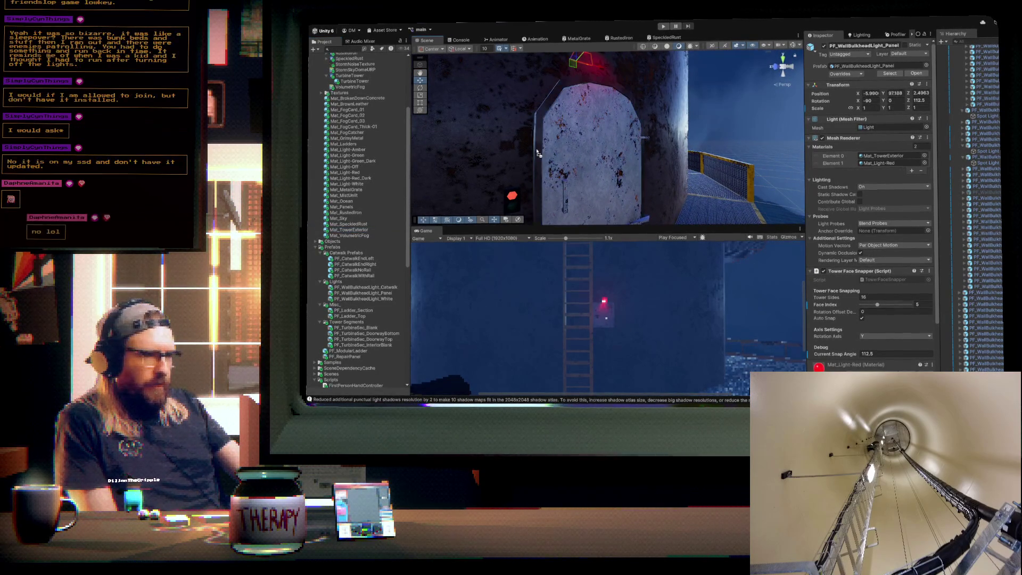
mouse_move(456, 182)
mouse_down()
mouse_move(556, 143)
mouse_move(482, 155)
mouse_up()
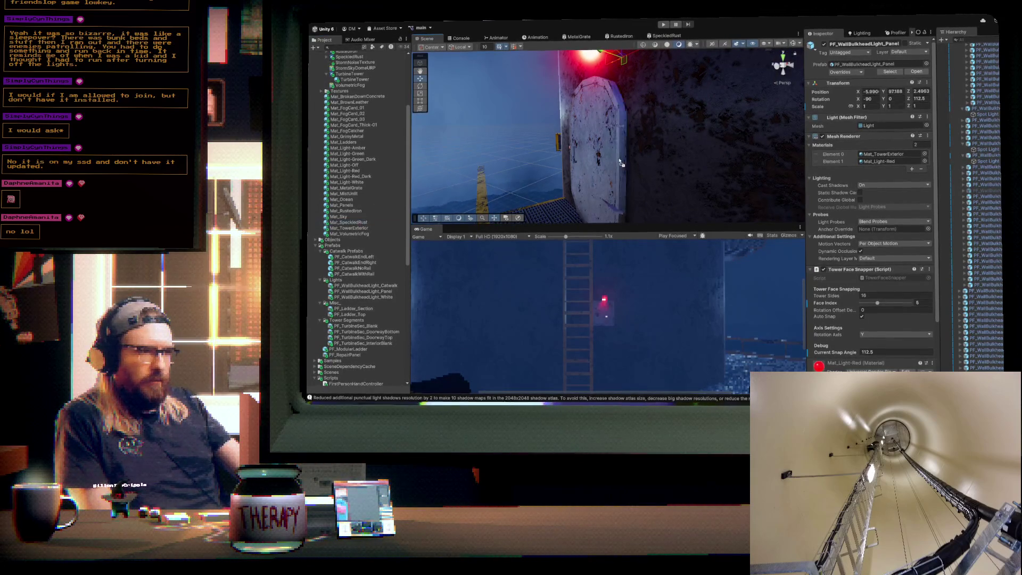
mouse_move(618, 164)
mouse_down()
mouse_move(593, 154)
mouse_move(859, 177)
mouse_move(708, 164)
mouse_move(648, 173)
mouse_move(567, 189)
mouse_move(525, 229)
mouse_up()
drag(644, 105, 775, 59)
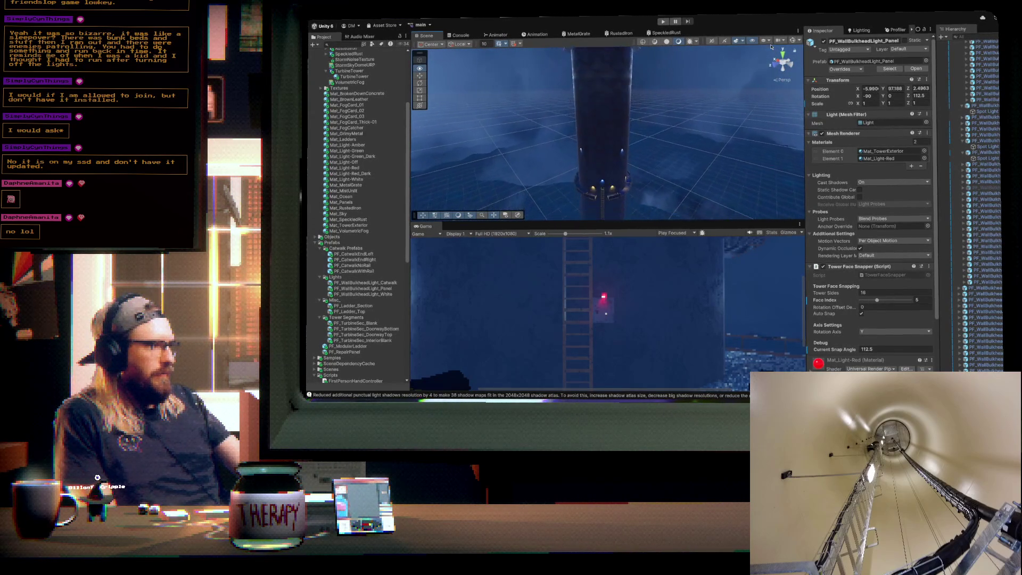
- Orbit down and around the tower to show the amber and blue wall lamps above the catwalk
drag(771, 47, 765, 25)
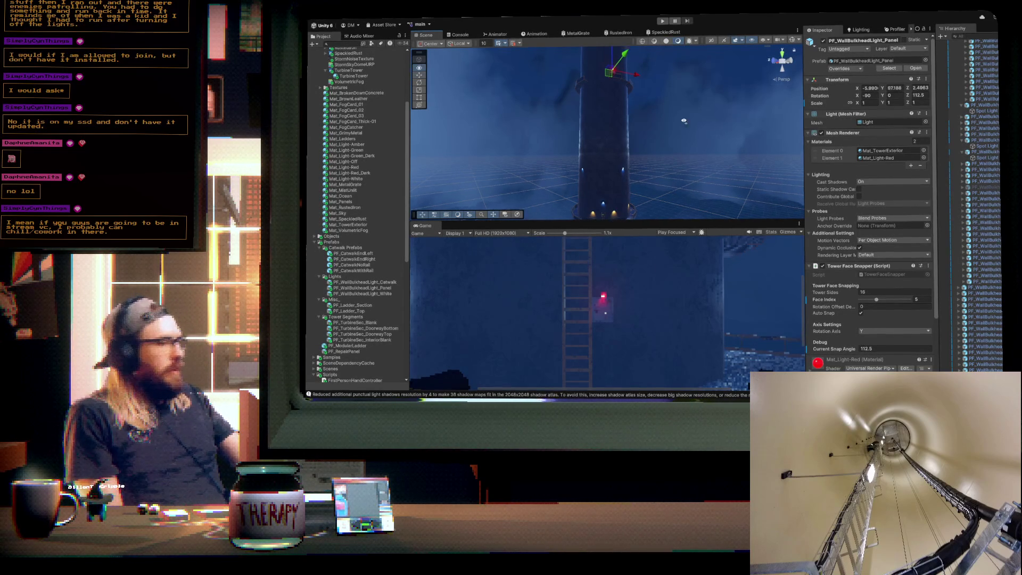
drag(680, 184, 693, 207)
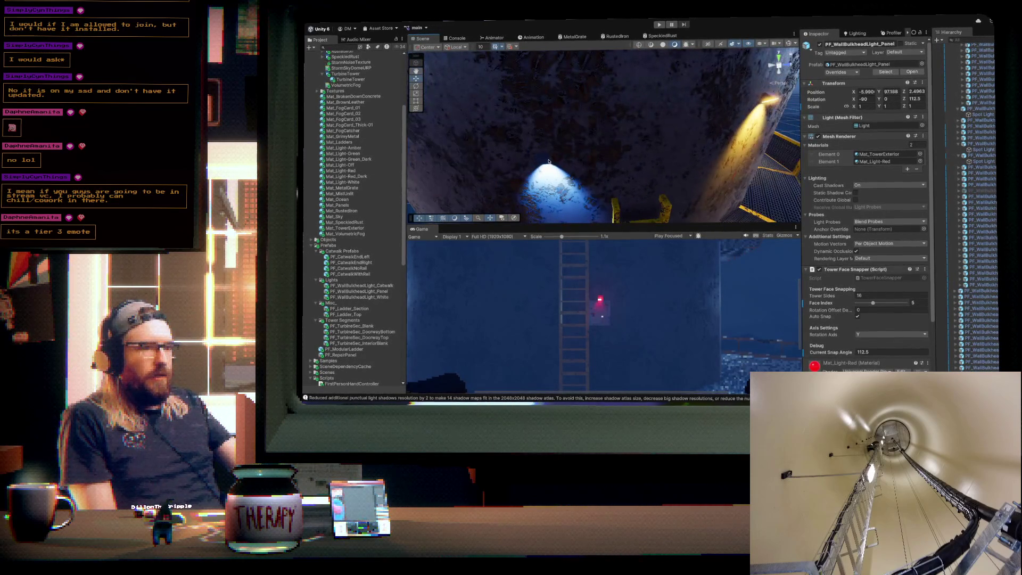
- Slide the white bulkhead light sideways along X and raise it to Y 15.92 above the ladder
click(549, 161)
drag(514, 164, 619, 165)
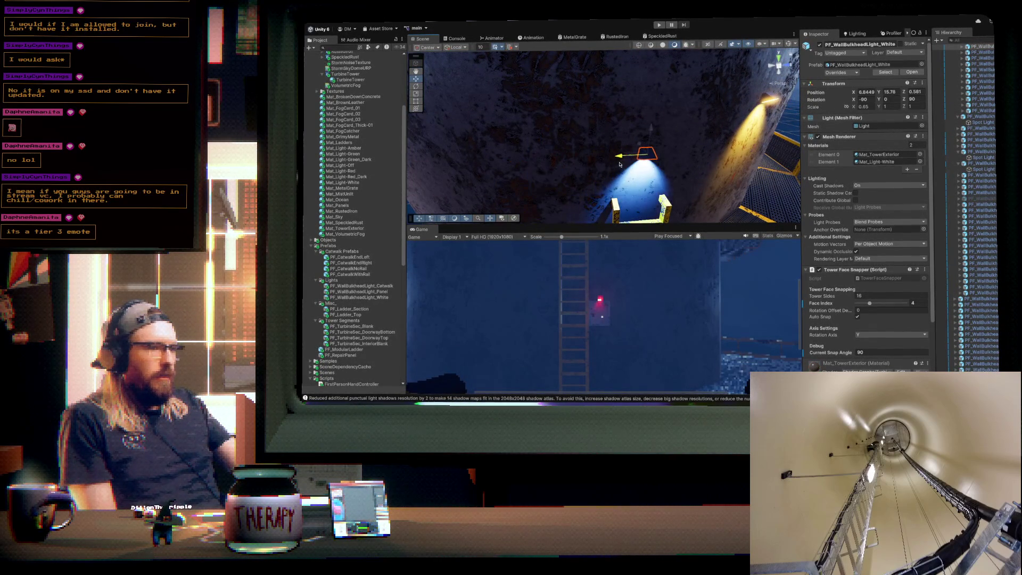
key(f)
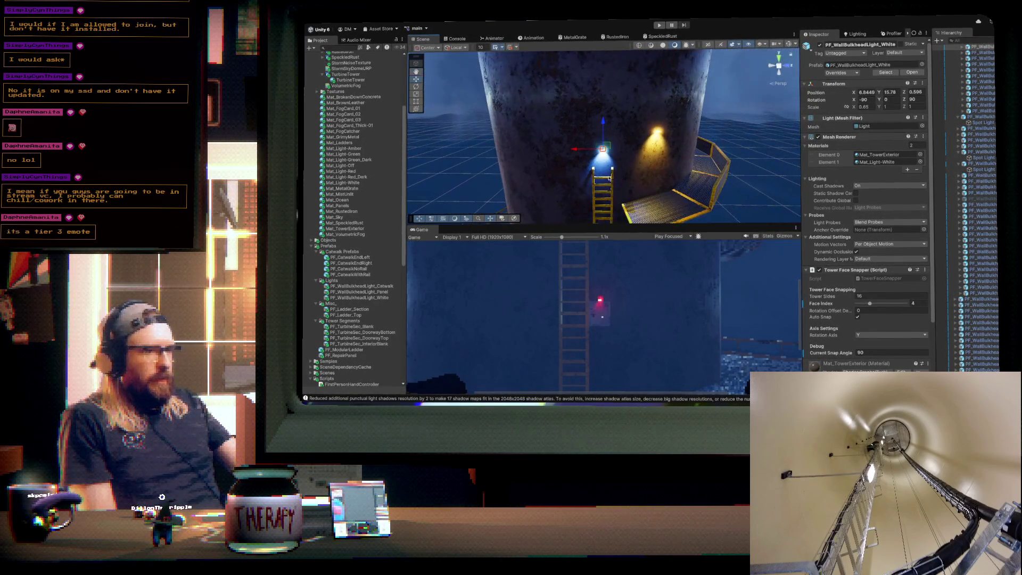
drag(604, 121, 604, 116)
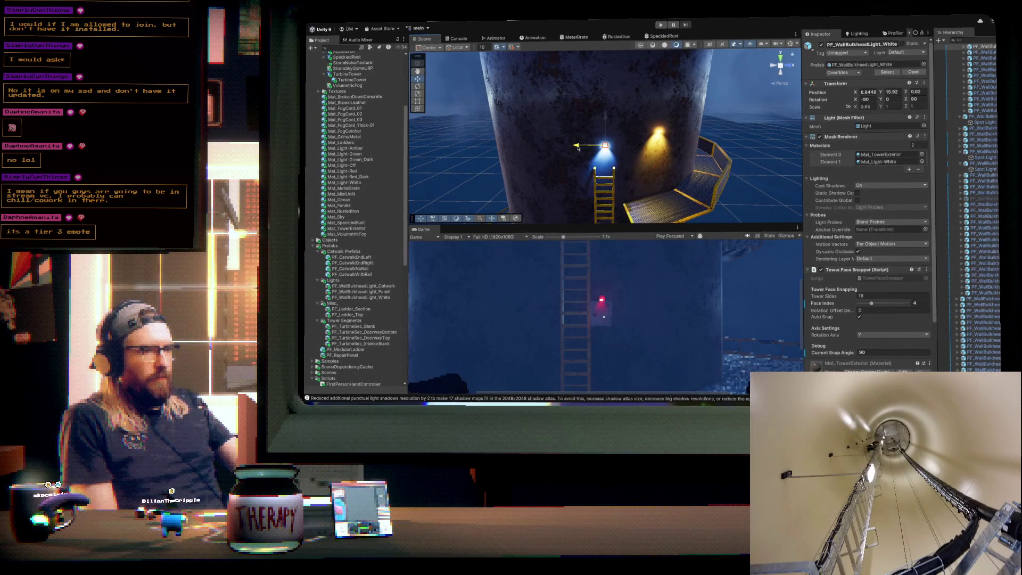
click(660, 133)
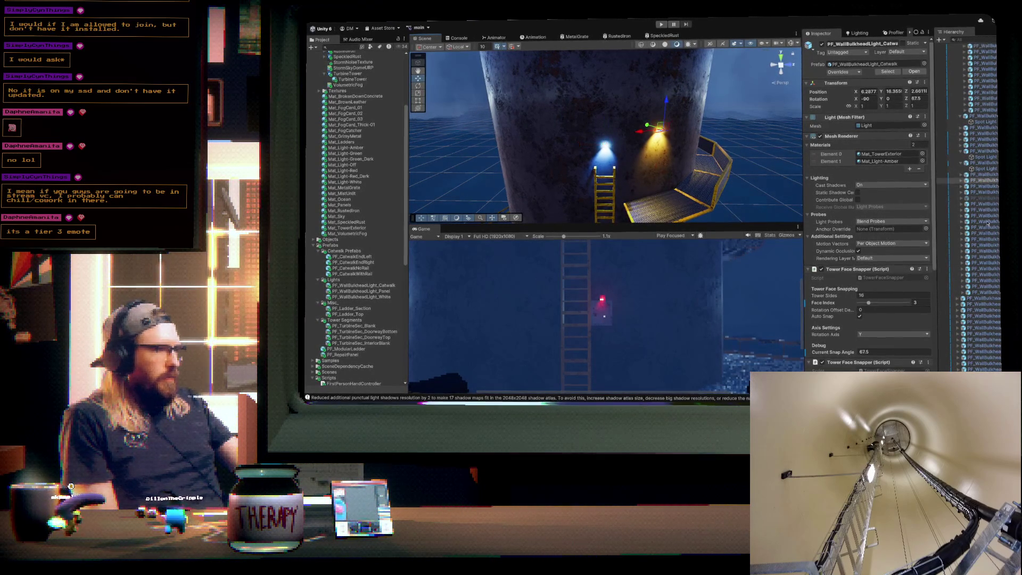
- Inspect the catwalk light's Spot Light child, then rotate the parent light from 67.5 to 157.5
click(962, 181)
click(985, 185)
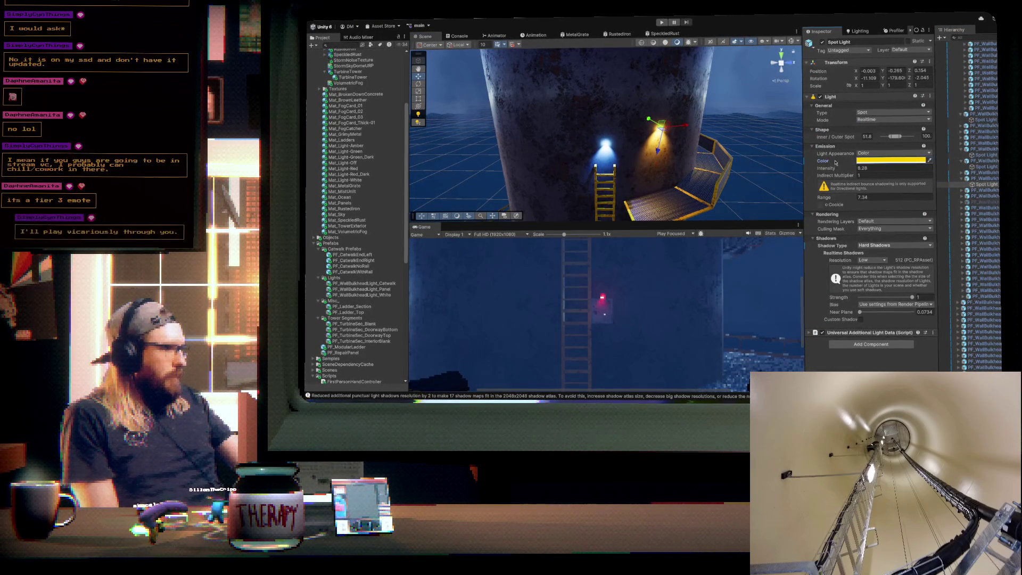
key(Up)
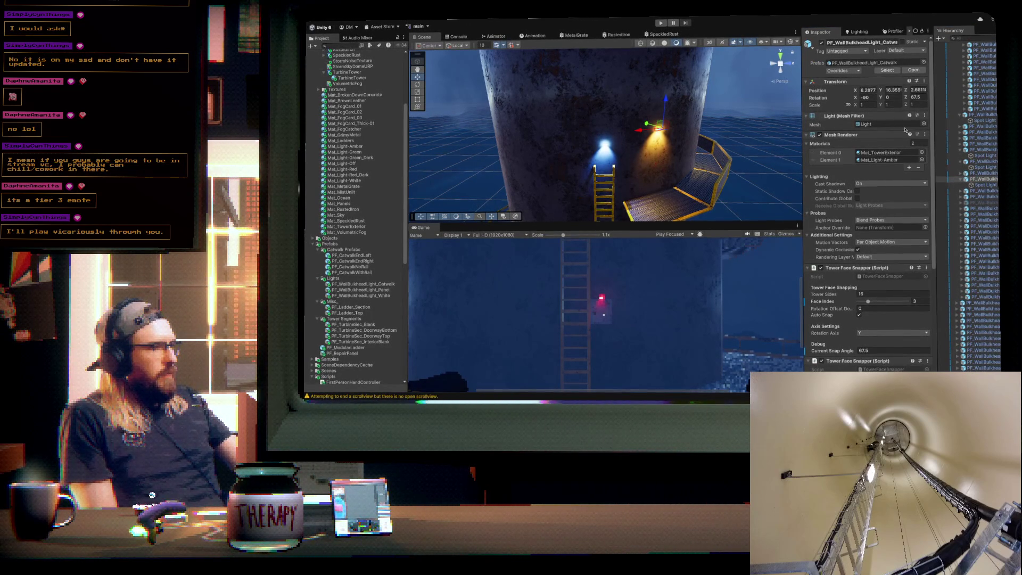
key(ctrl+z)
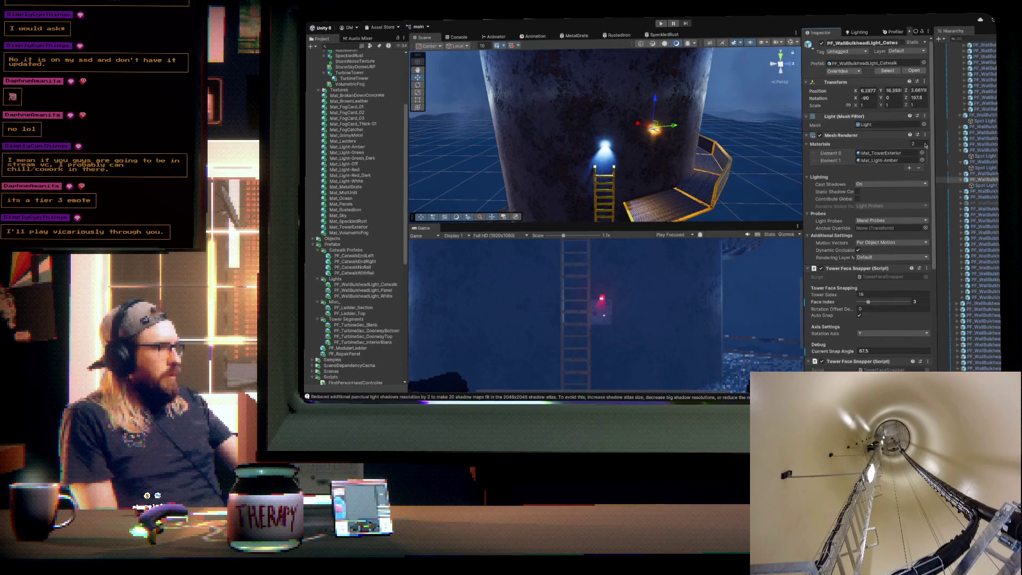
- Collapse the expanded bulkhead light entries and orbit to view the ladder and catwalk
click(962, 181)
click(962, 162)
click(962, 151)
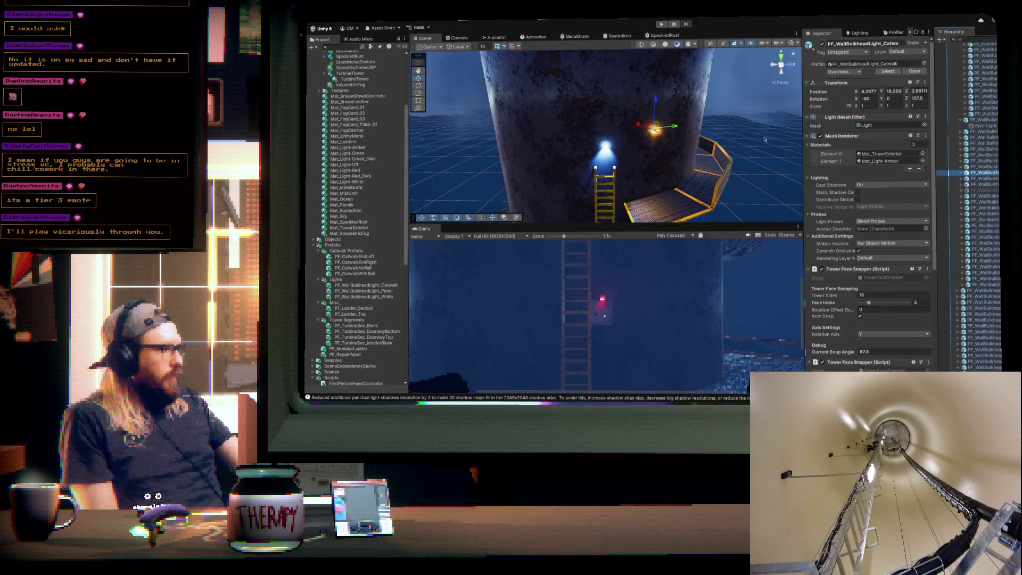
drag(696, 159, 659, 118)
click(656, 117)
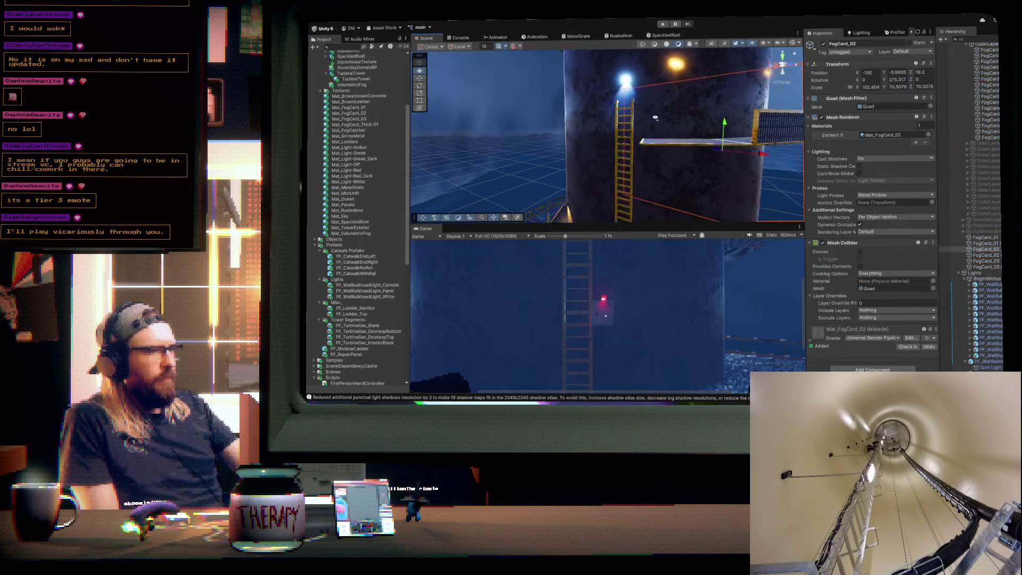
- Raise the white bulkhead light to Y 16.31, roughly level with the amber catwalk light
key(f)
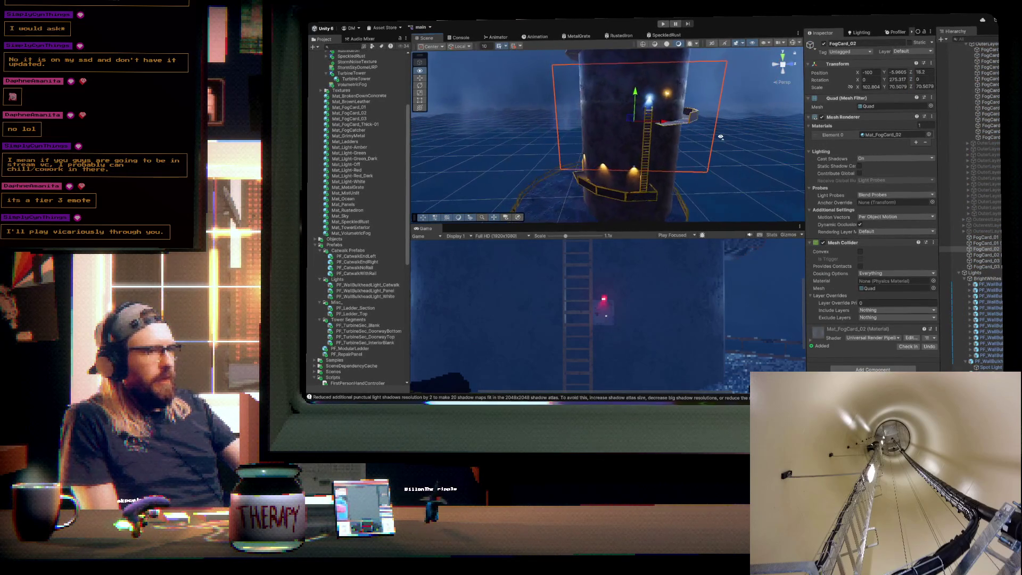
mouse_move(720, 137)
mouse_down()
mouse_move(637, 111)
mouse_move(692, 151)
mouse_move(686, 124)
mouse_move(678, 172)
mouse_up()
click(626, 163)
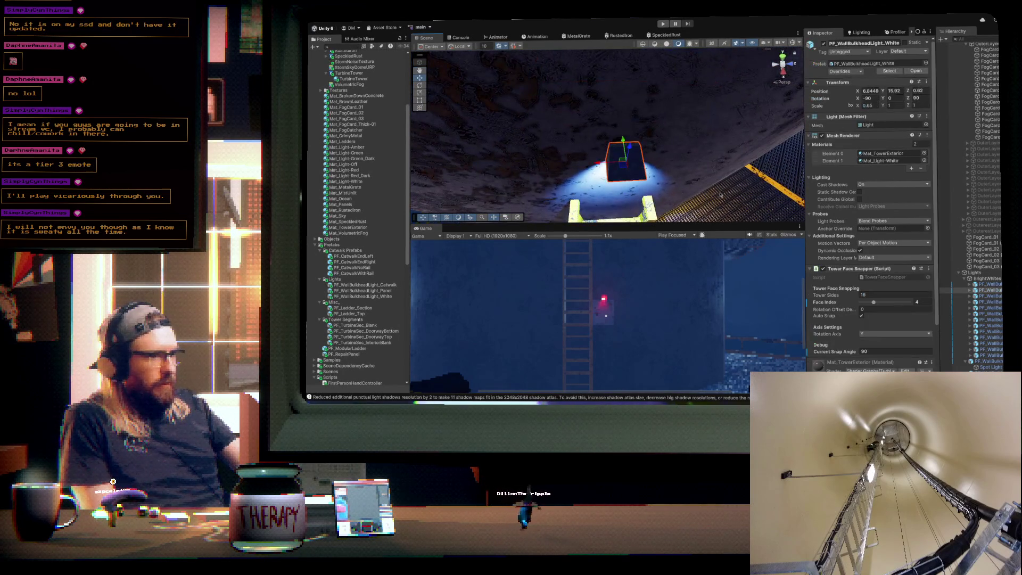
key(f)
scroll(709, 69, down, 5)
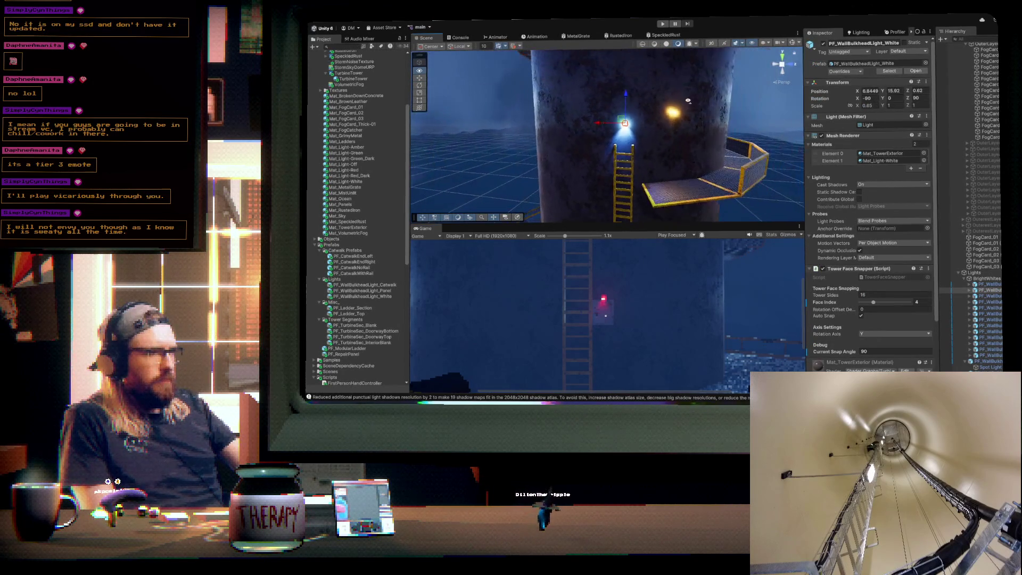
drag(621, 100, 621, 91)
mouse_move(701, 140)
mouse_down()
mouse_move(645, 137)
mouse_move(632, 156)
mouse_move(614, 130)
mouse_up()
drag(685, 146, 702, 139)
scroll(984, 342, down, 2)
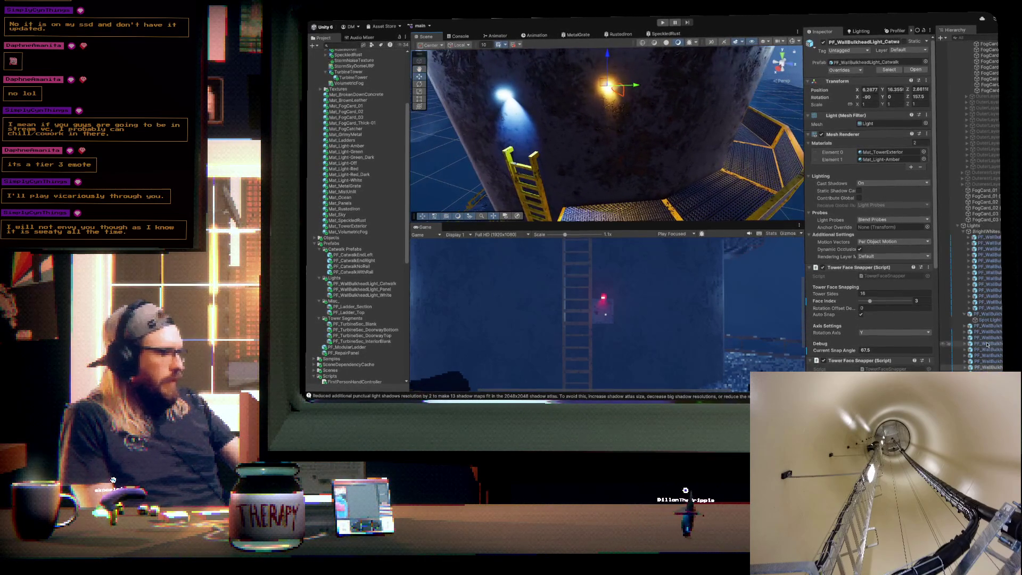